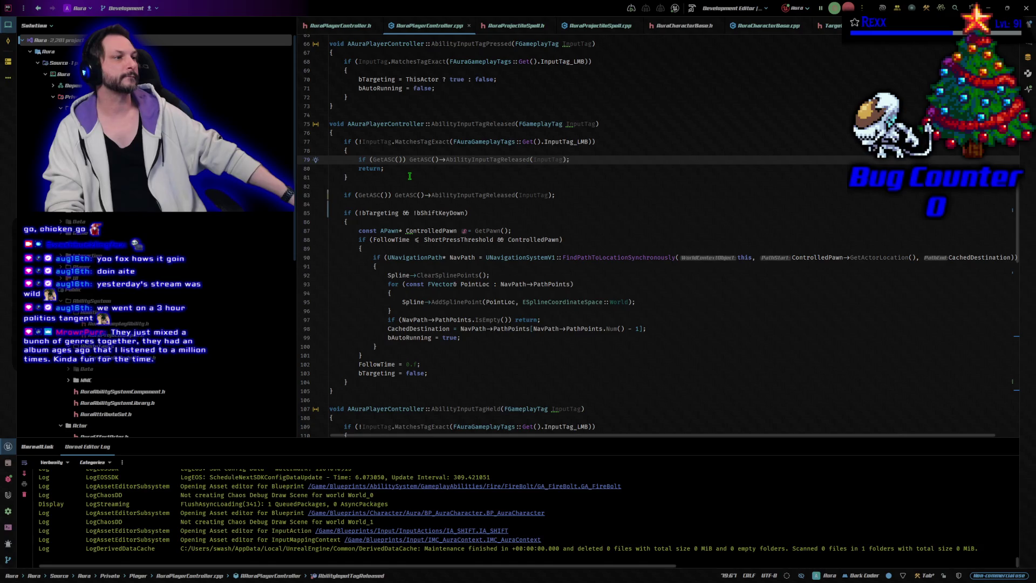
- Review the AbilityInputTagReleased call and bTargeting check around lines 83-85 in the code
click(564, 195)
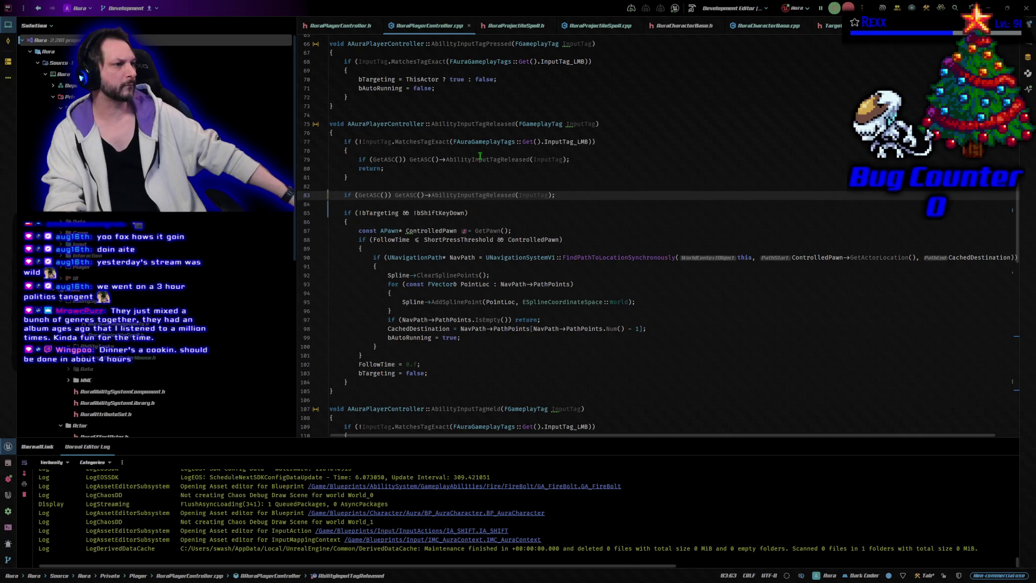
click(502, 213)
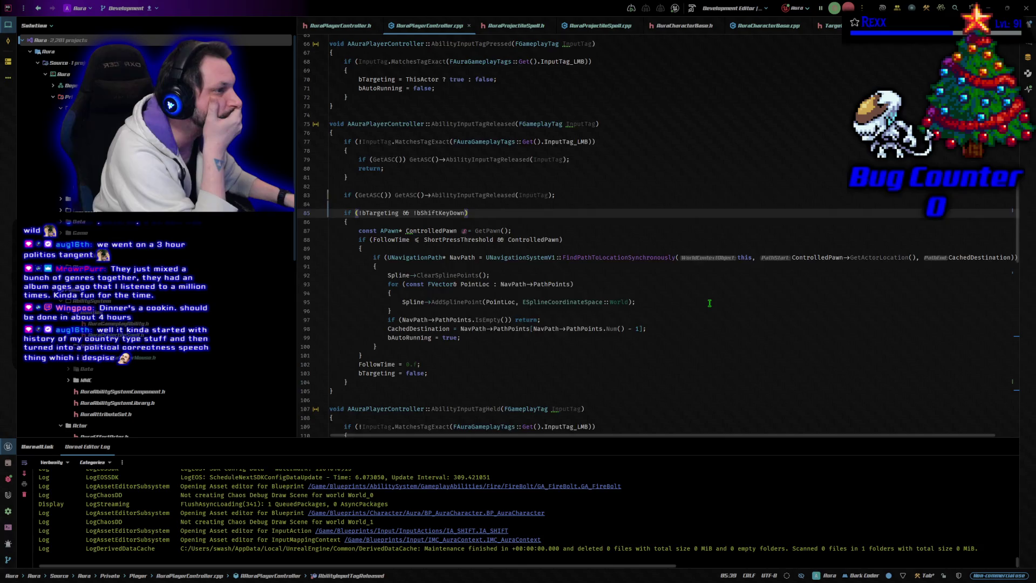
scroll(710, 303, down, 1)
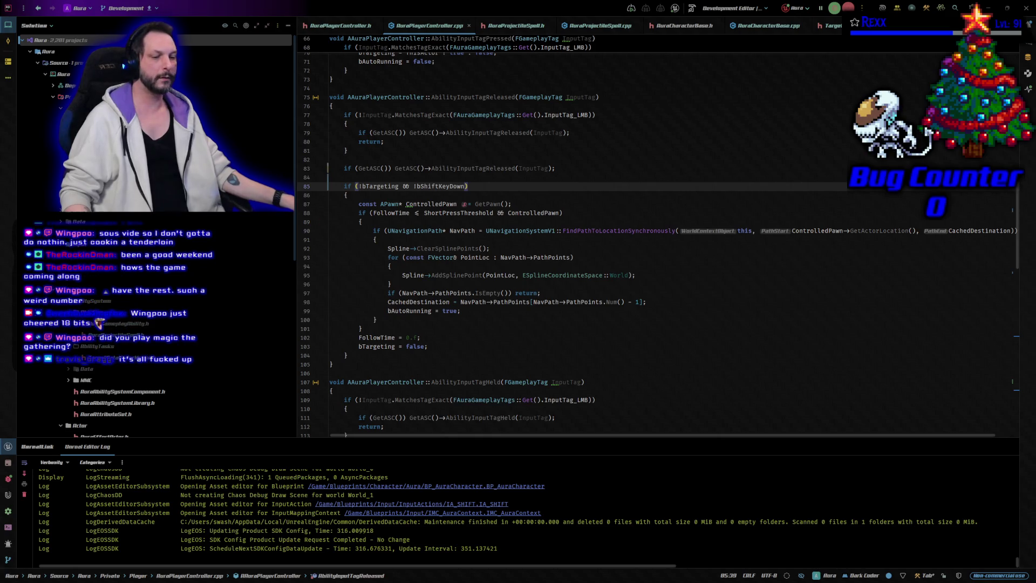
- Open BP_AuraPlayerController from the Blueprints > Player folder in the Content Drawer
key(alt+Tab)
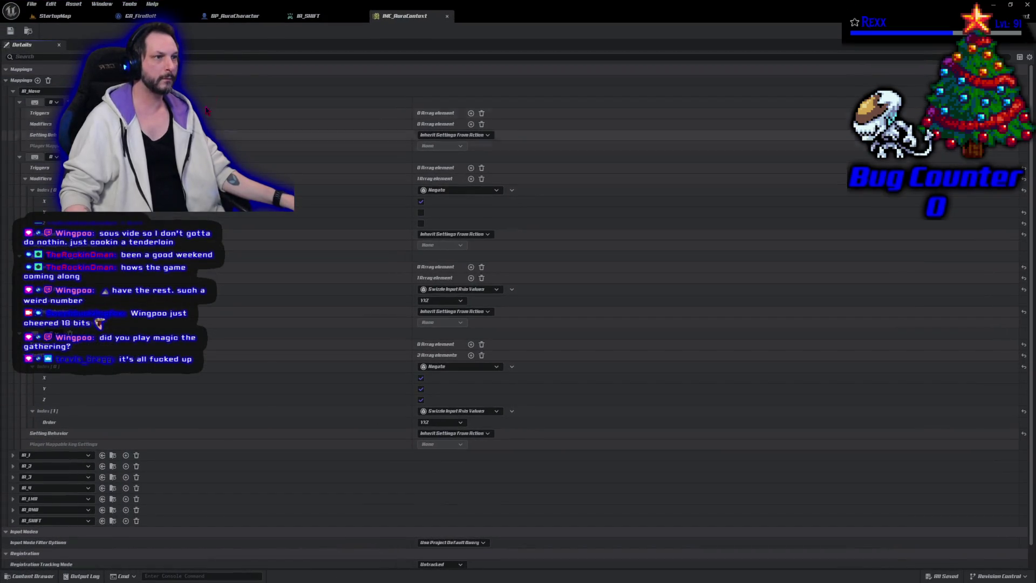
click(234, 20)
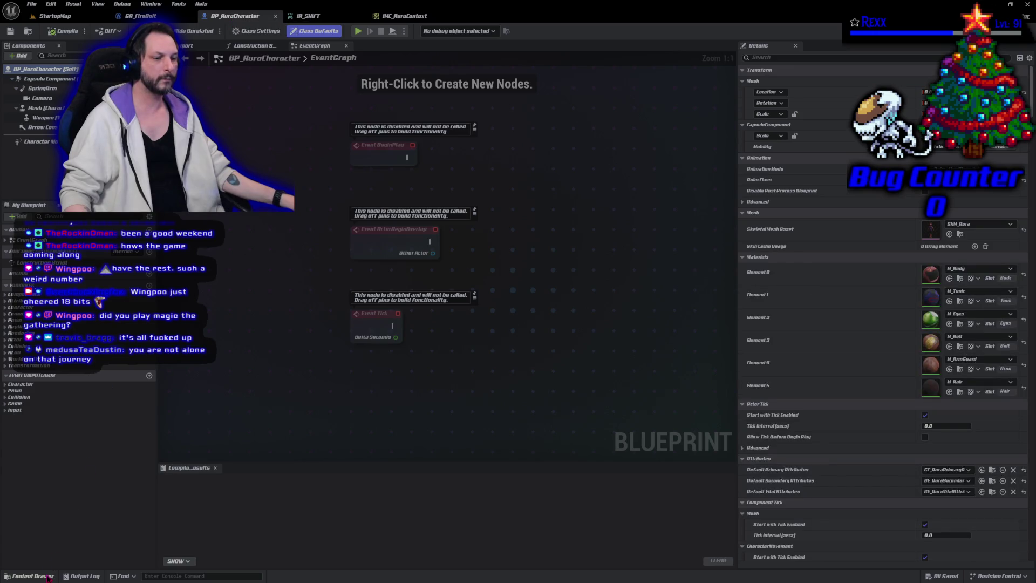
click(47, 577)
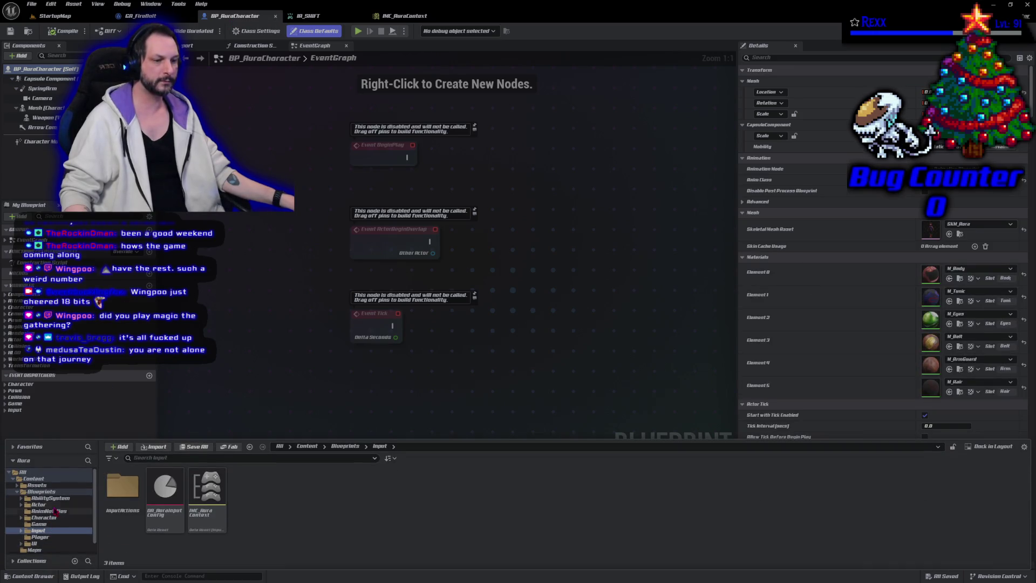
scroll(55, 510, down, 2)
click(59, 524)
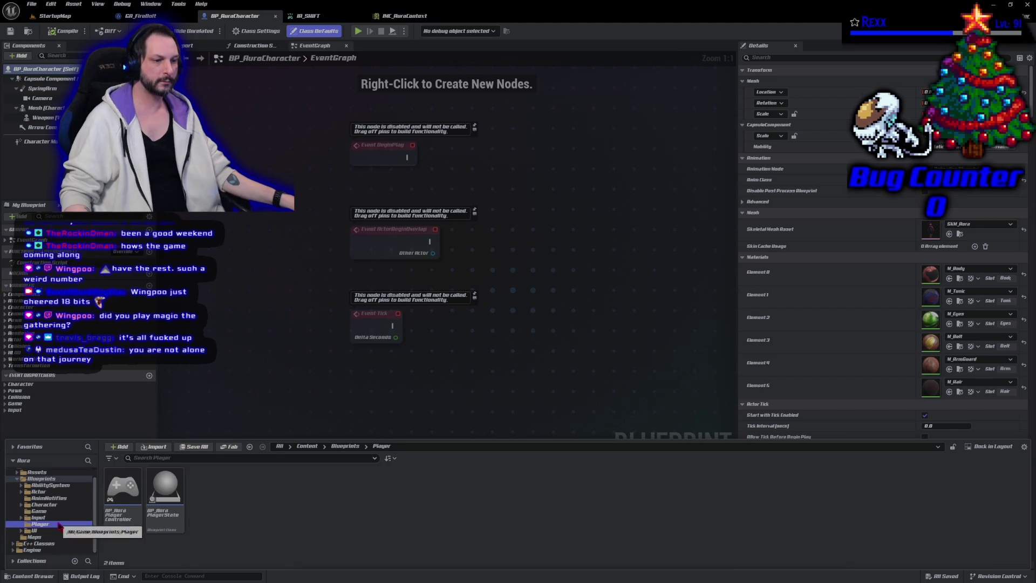
double_click(134, 519)
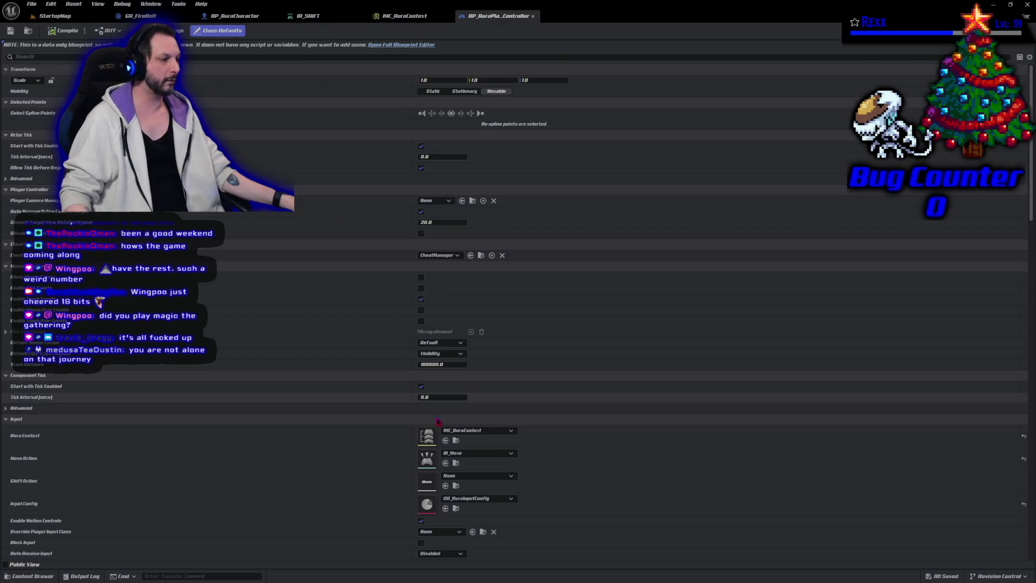
- Set the player controller's Shift Action to IA_SHIFT
click(486, 475)
scroll(504, 461, down, 2)
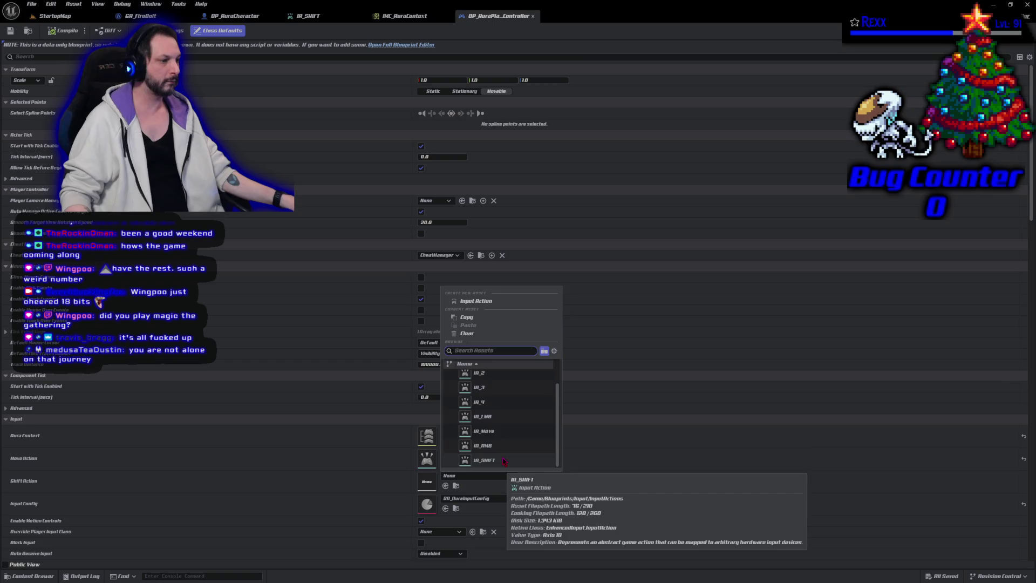
click(504, 461)
- Compile and save BP_AuraPlayerController, then go back to the StartupMap level
click(63, 32)
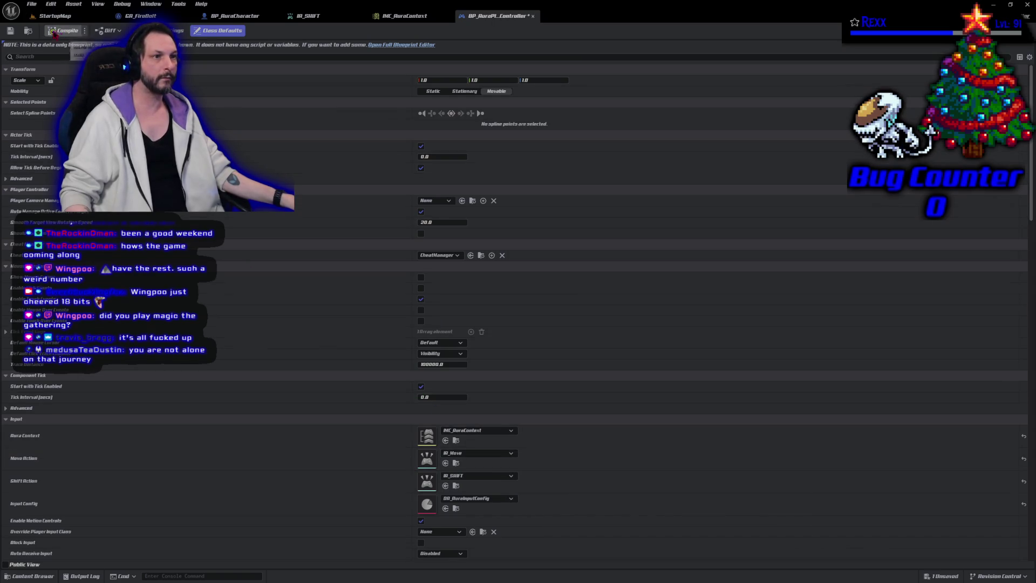
click(9, 31)
click(41, 19)
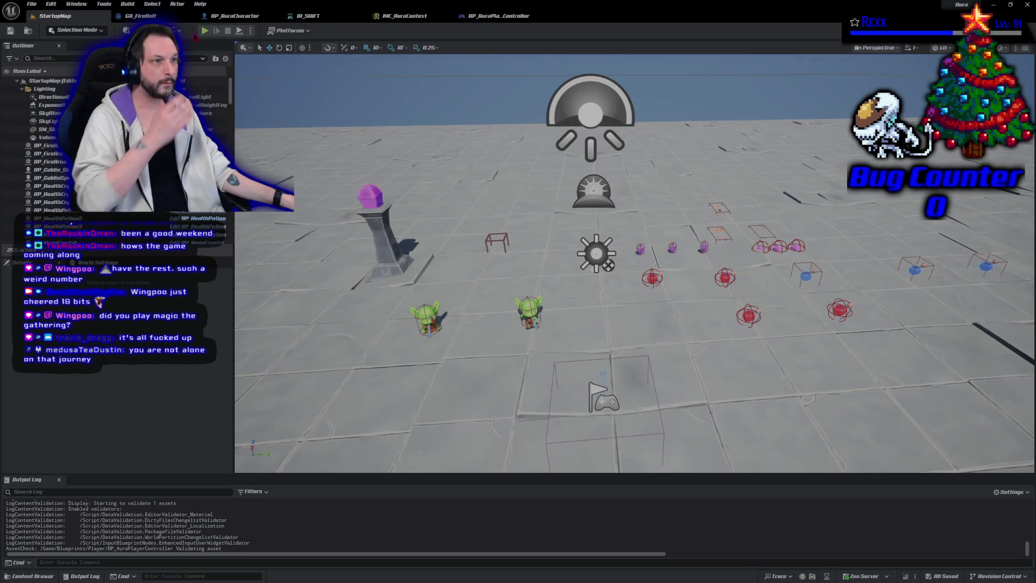
- Play the level and cast fire bolts left, lower right, up, down, lower left and right
click(205, 30)
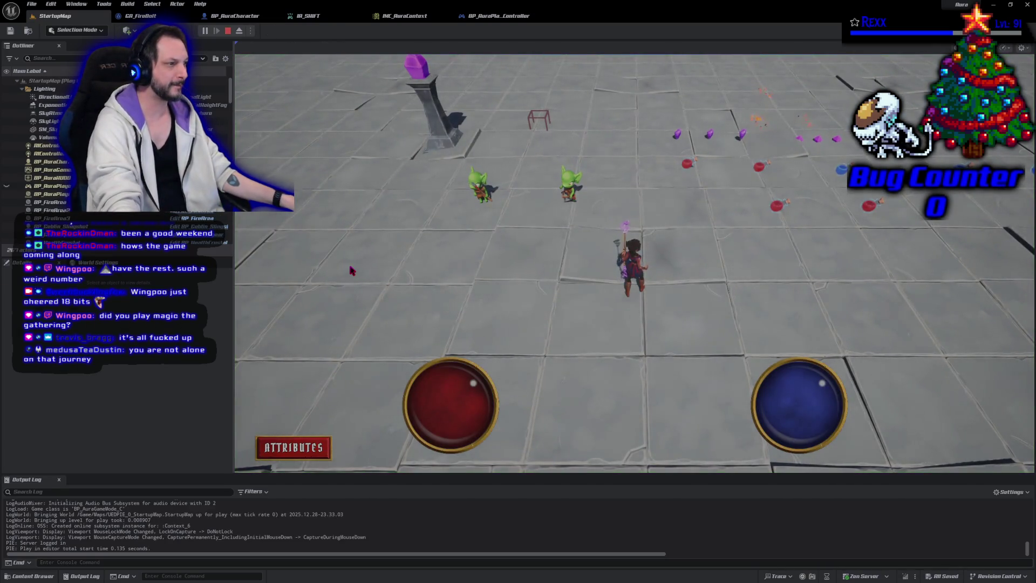
shift+click(346, 226)
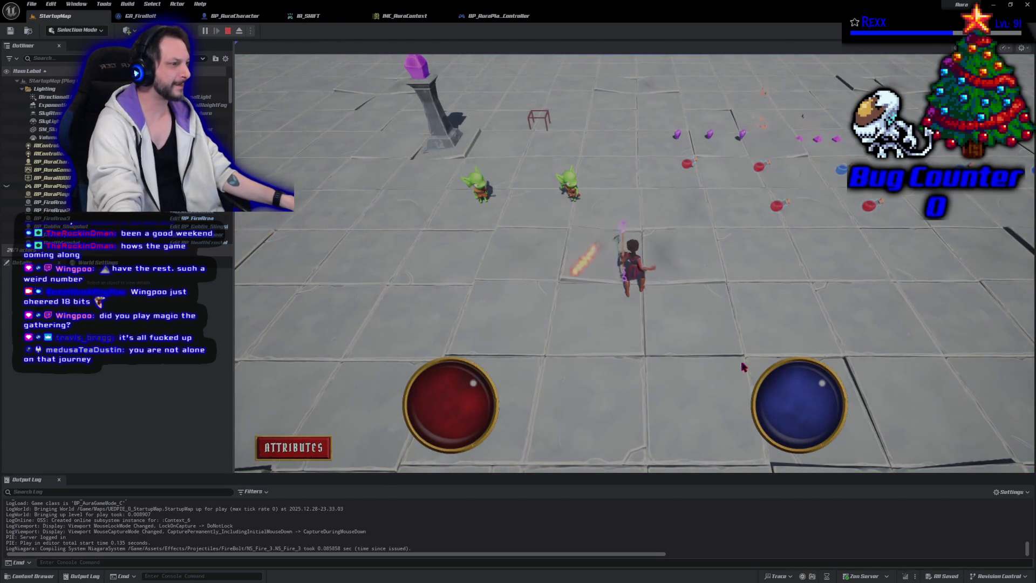
shift+click(810, 286)
shift+click(624, 125)
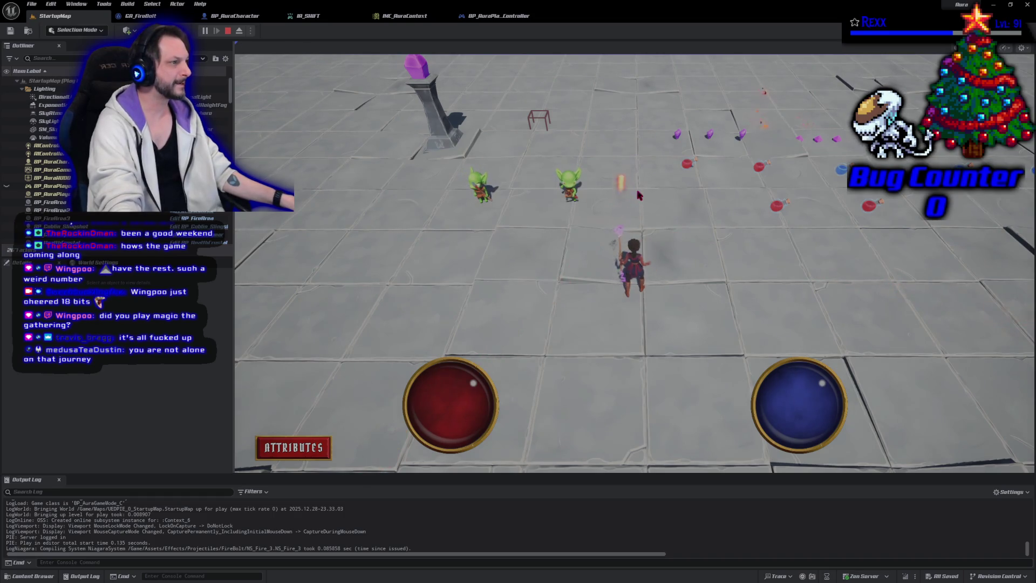
shift+click(620, 419)
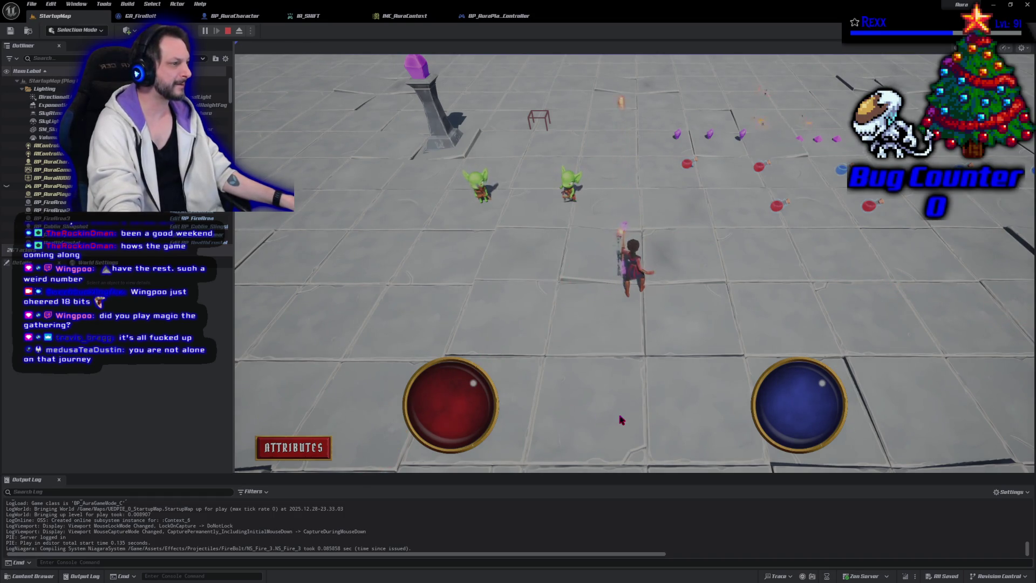
shift+click(369, 316)
shift+click(772, 251)
- Stop the Play In Editor session with Escape
key(Escape)
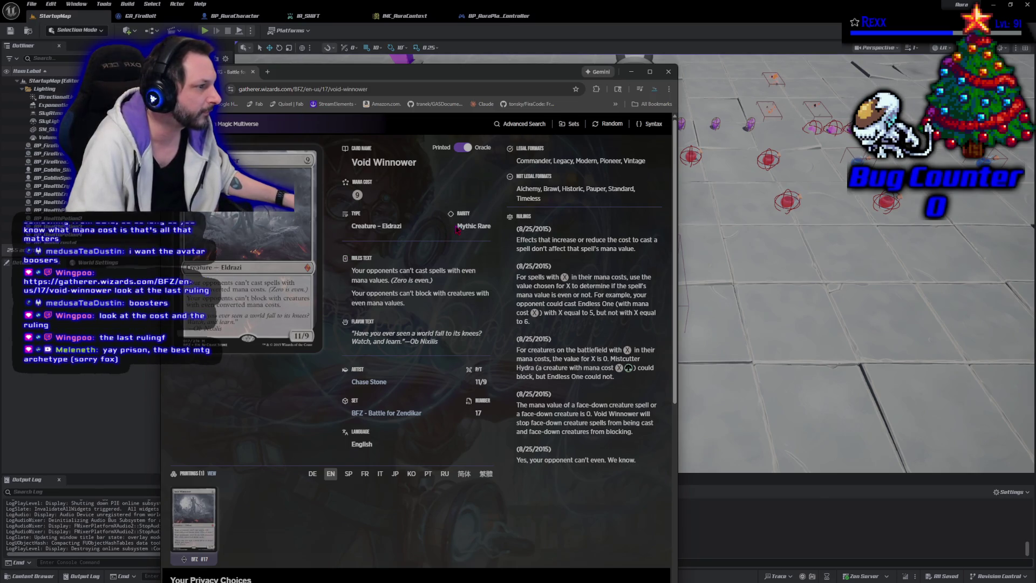
- Read Void Winnower's Mythic Rare rarity and rulings, then close the Chrome window
drag(457, 227, 491, 226)
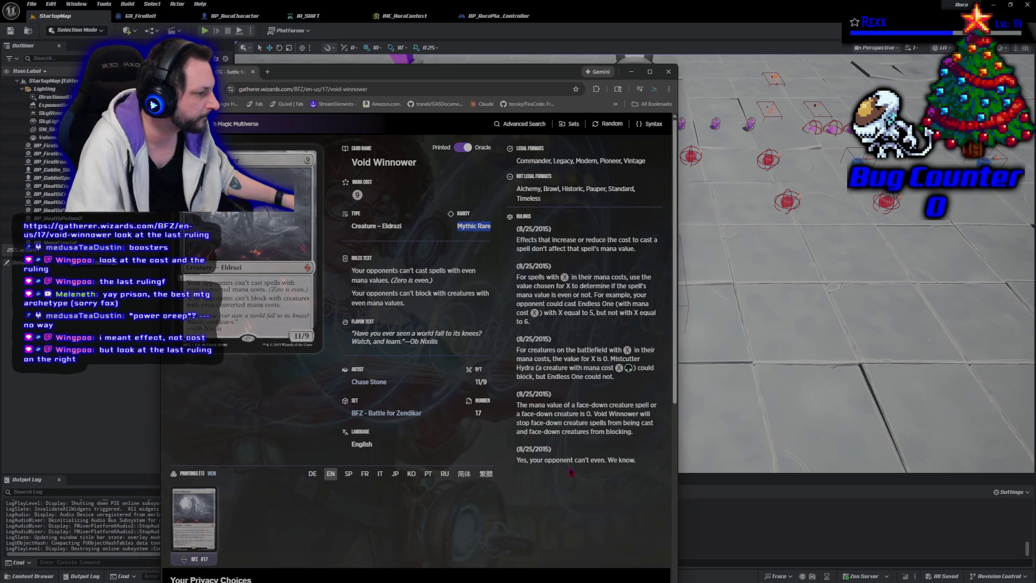
mouse_move(516, 460)
mouse_down()
mouse_move(567, 461)
mouse_move(626, 500)
mouse_up()
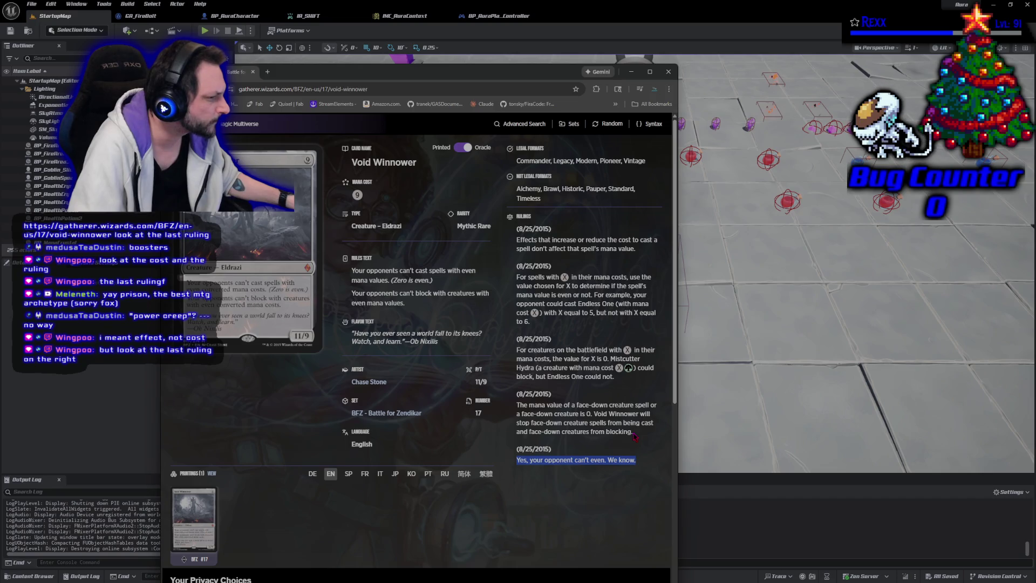
drag(634, 434, 585, 430)
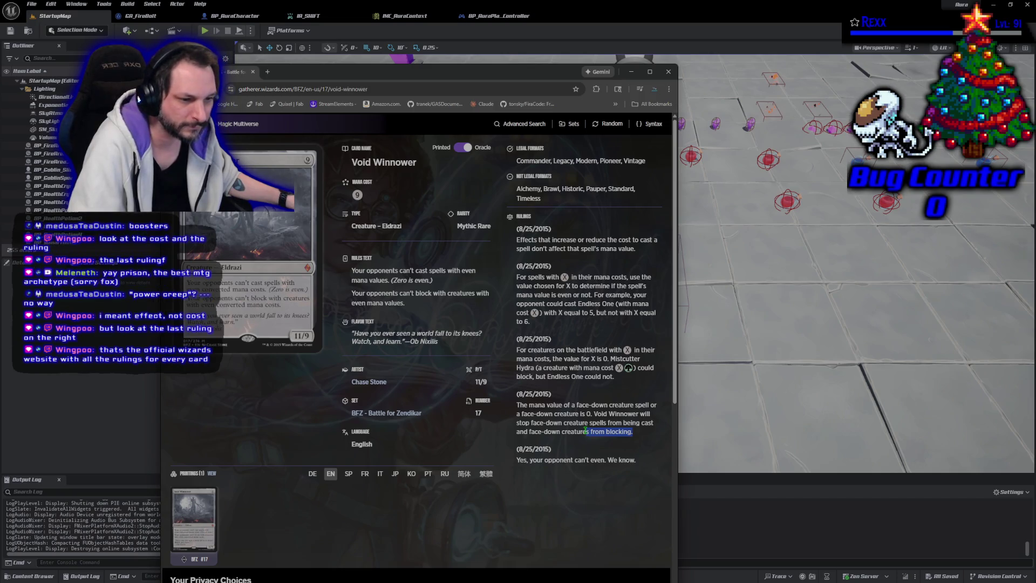
click(647, 446)
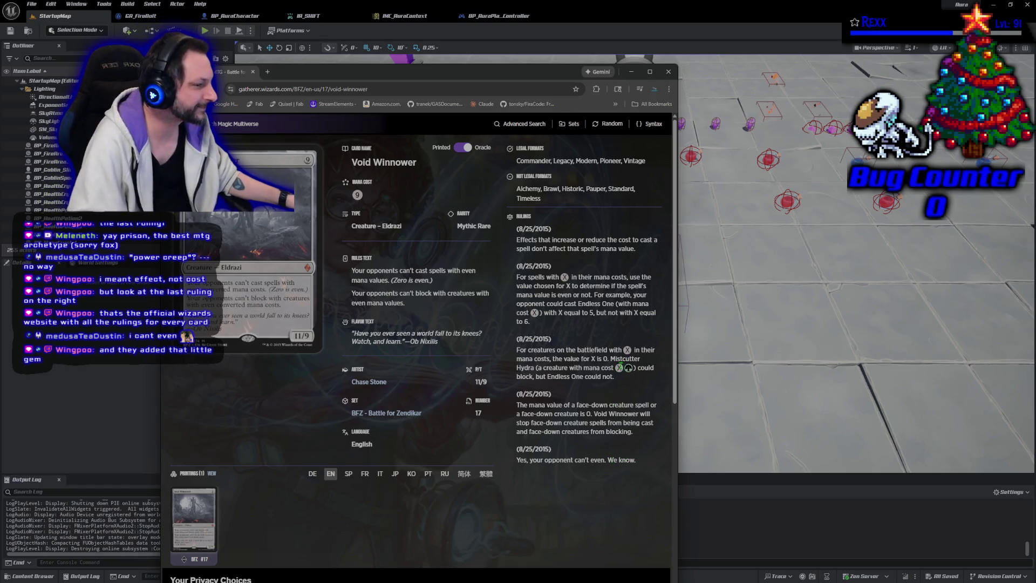
scroll(615, 372, down, 5)
scroll(615, 372, up, 5)
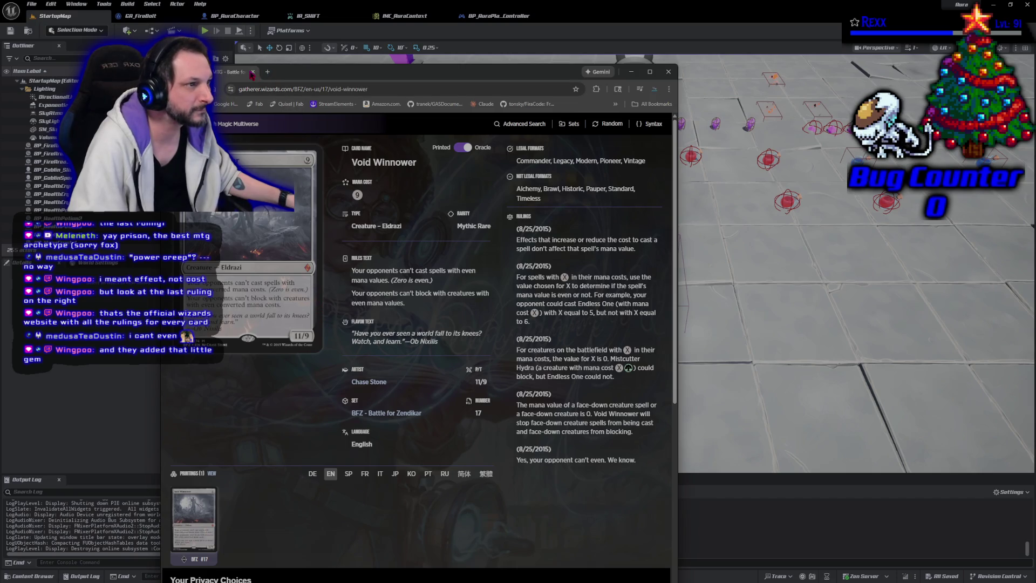
click(254, 72)
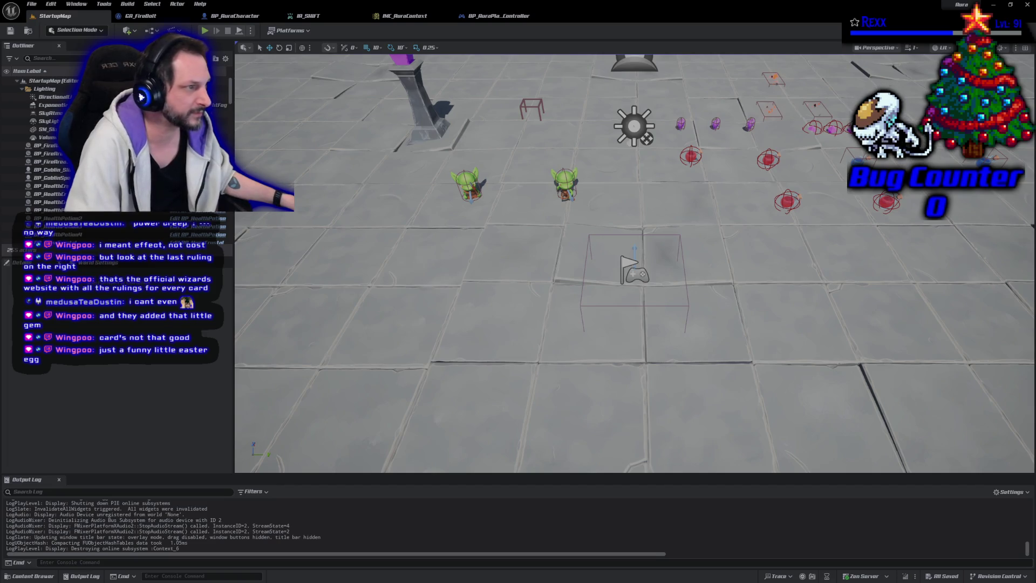
click(511, 16)
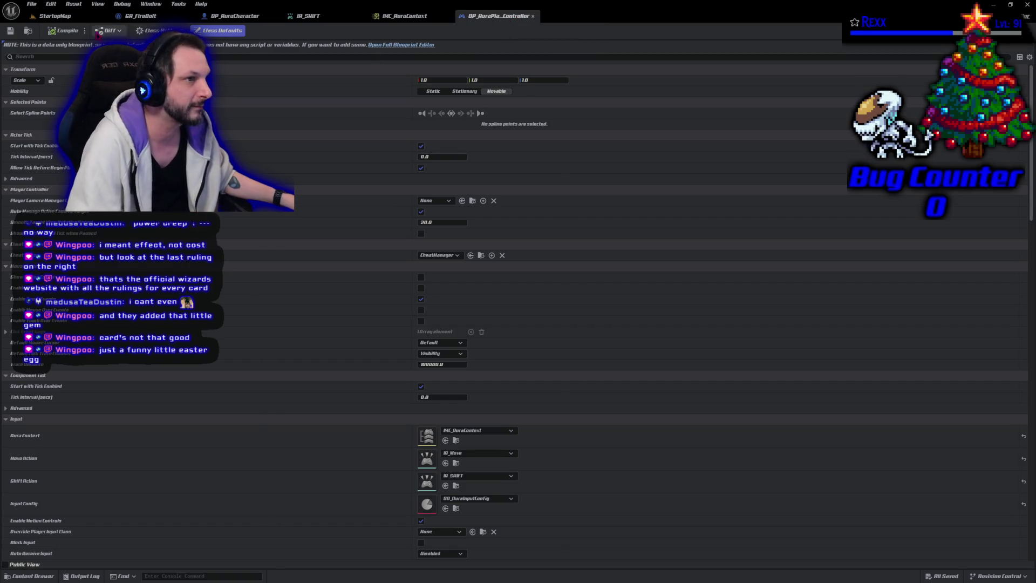
click(54, 15)
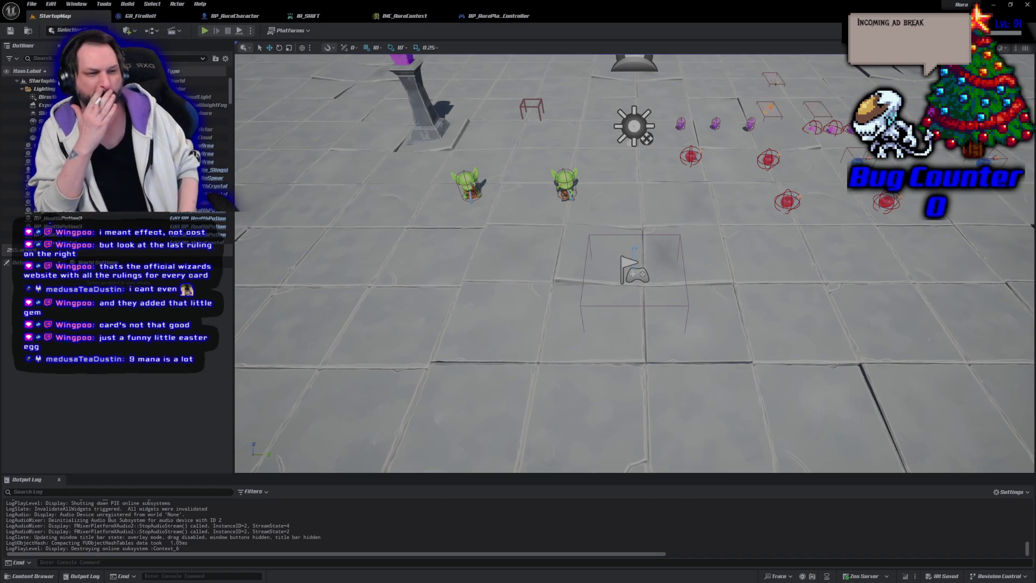
click(205, 30)
key(Escape)
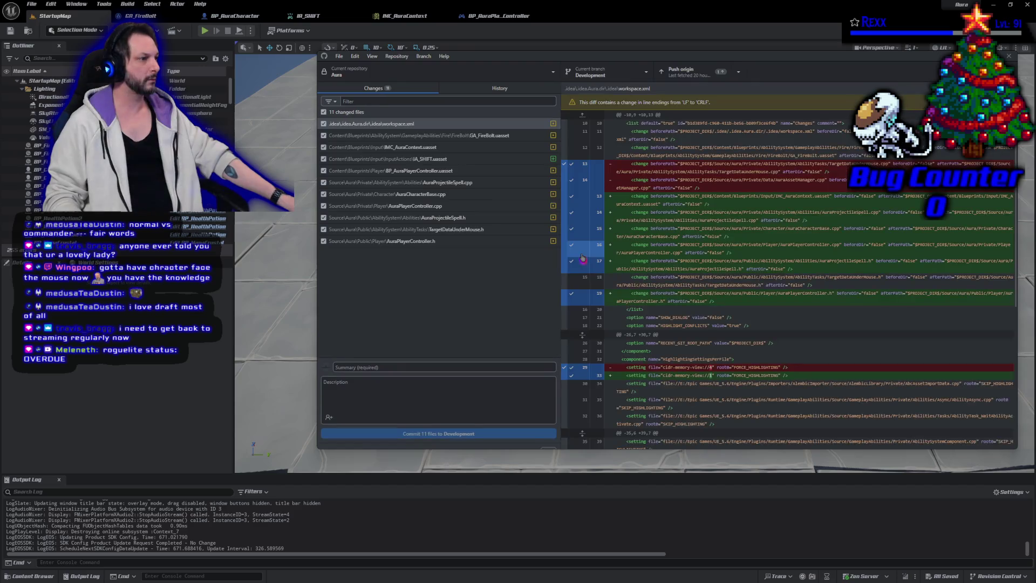
- Commit 11 files to Development as 'Orienting the Projectile', push to origin, and close GitHub Desktop
click(413, 355)
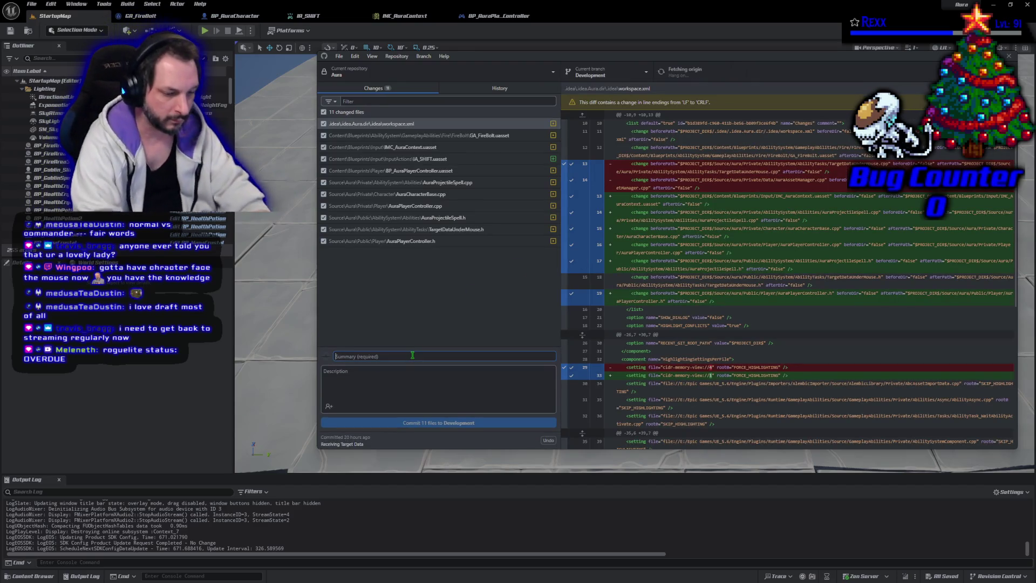
text(Onenting the Pro)
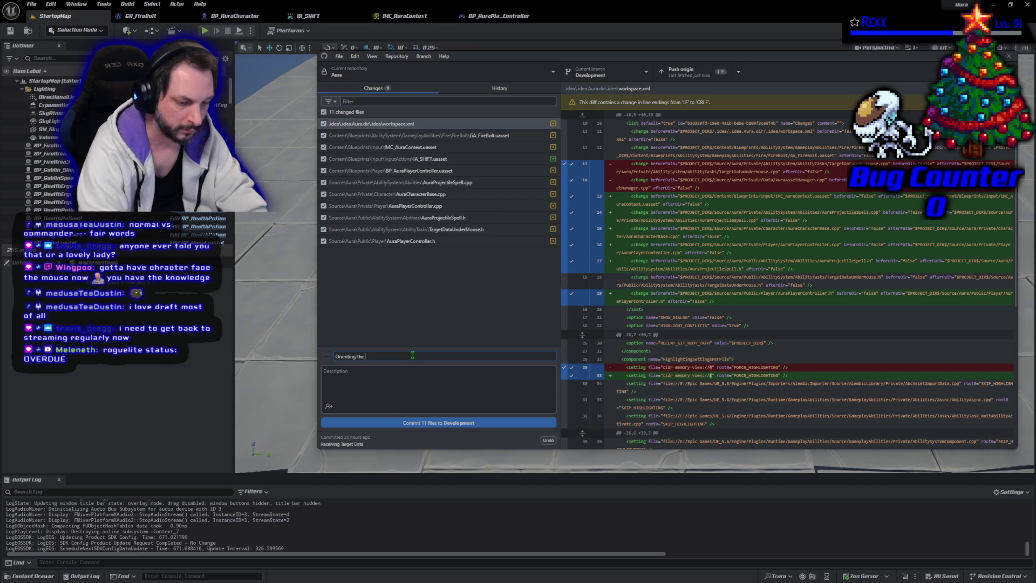
text(jectile)
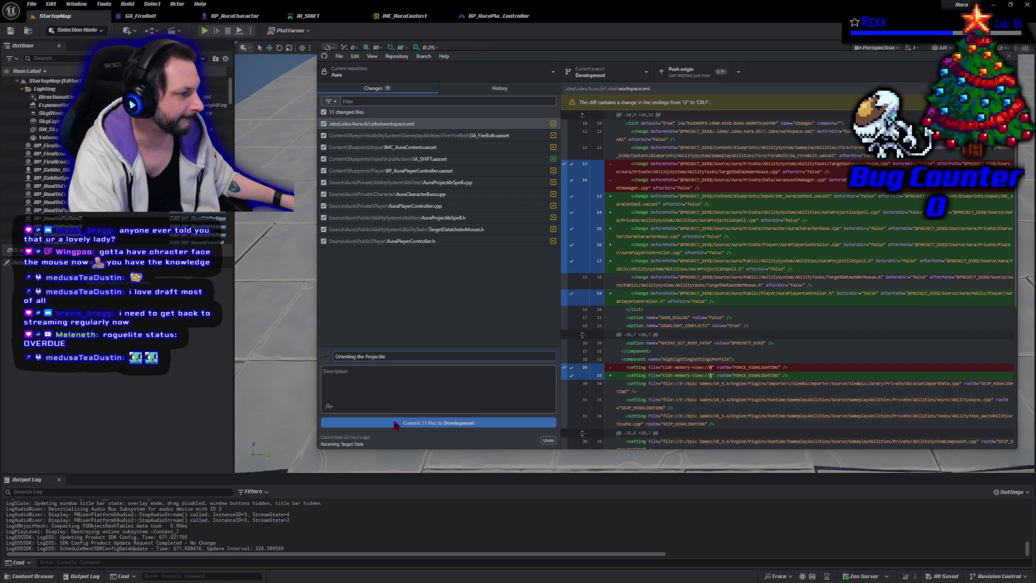
click(396, 424)
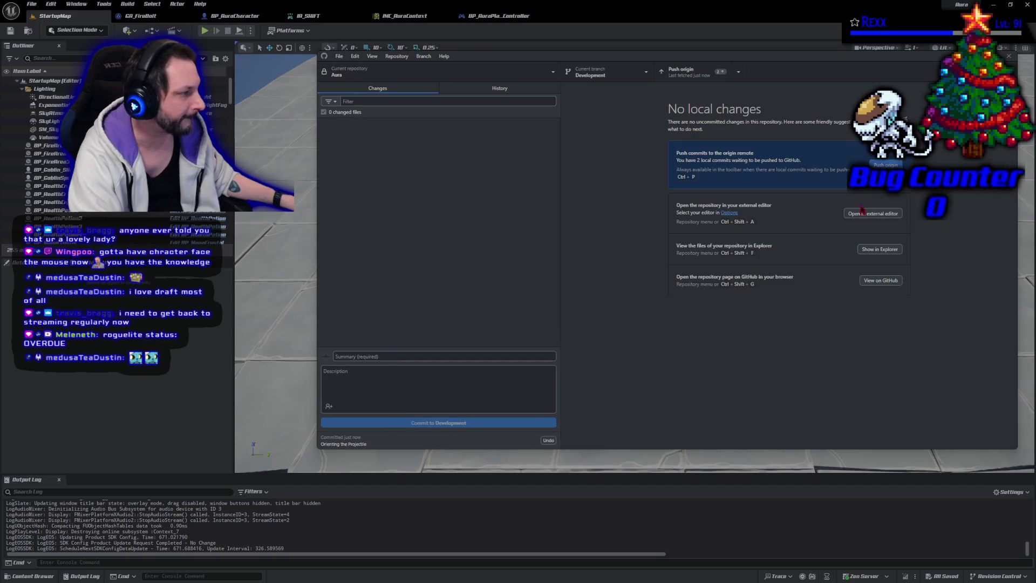
key(ctrl+p)
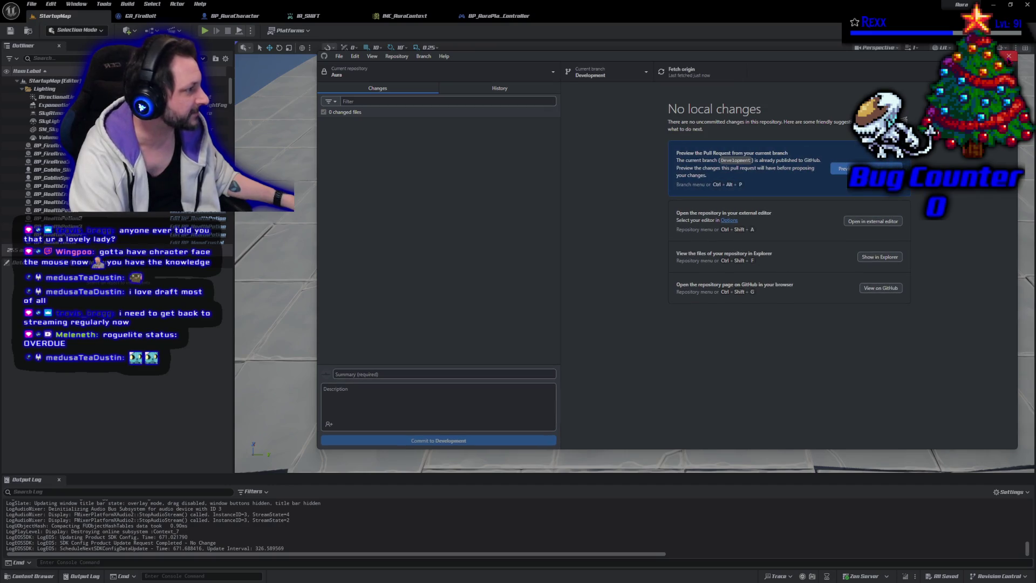
click(1008, 55)
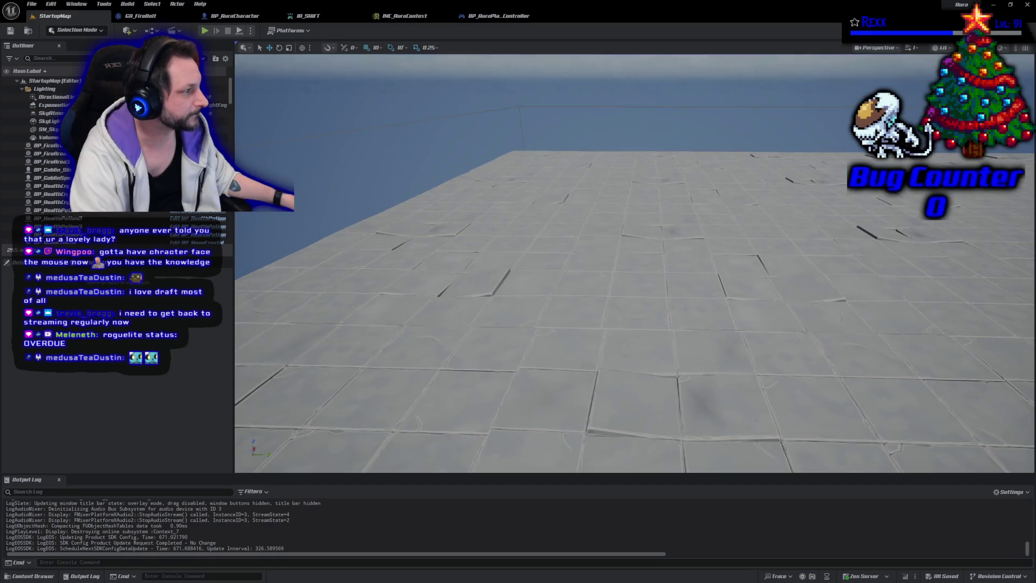
scroll(634, 263, down, 5)
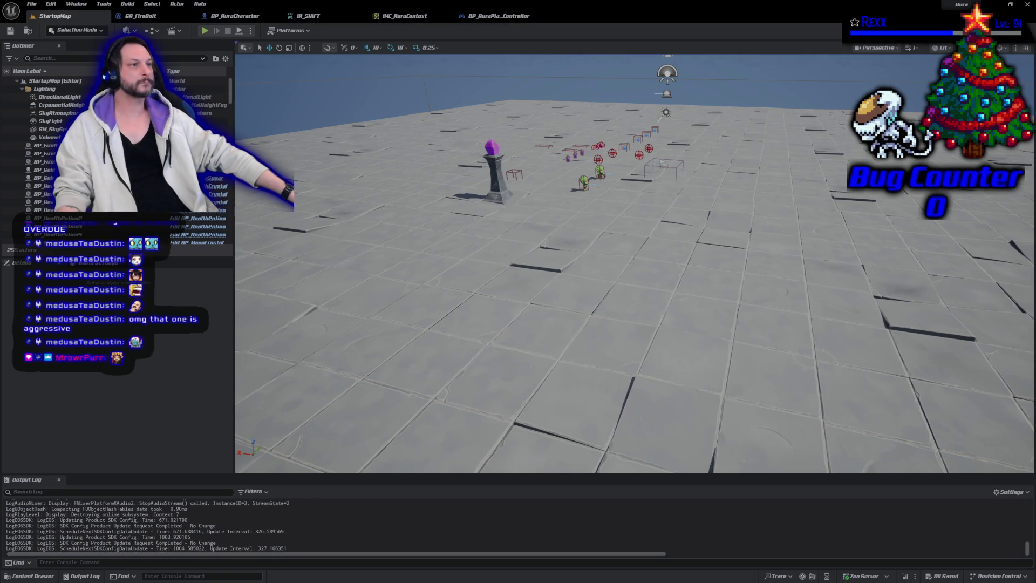
- Close the player controller, IMC_AuraContext and IA_SHIFT editor tabs
middle_click(505, 19)
middle_click(426, 17)
middle_click(322, 16)
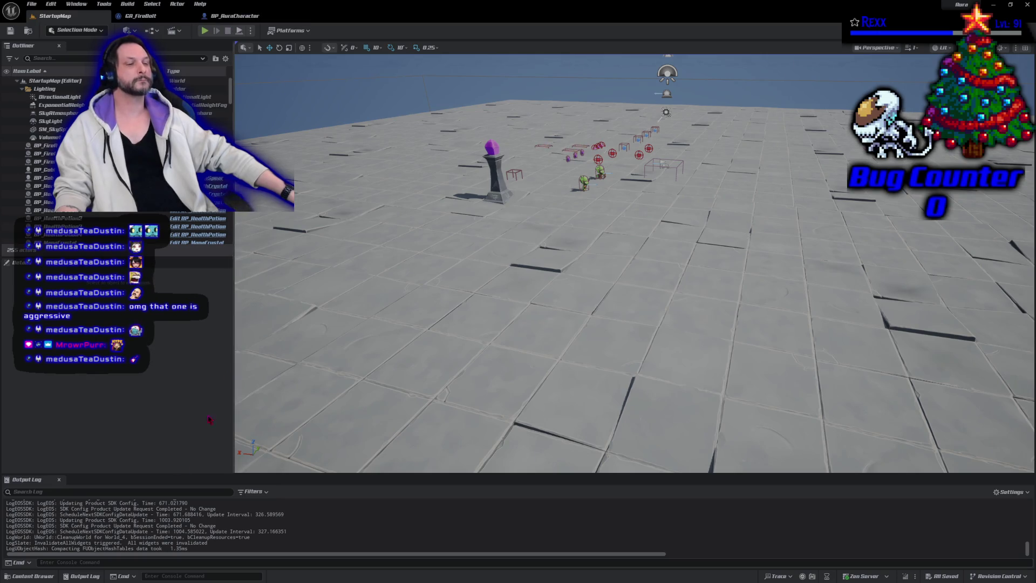
- Browse the Blueprints folders in the Content Drawer down to AbilitySystem > GameplayAbilities > Fire > FireBolt
click(33, 575)
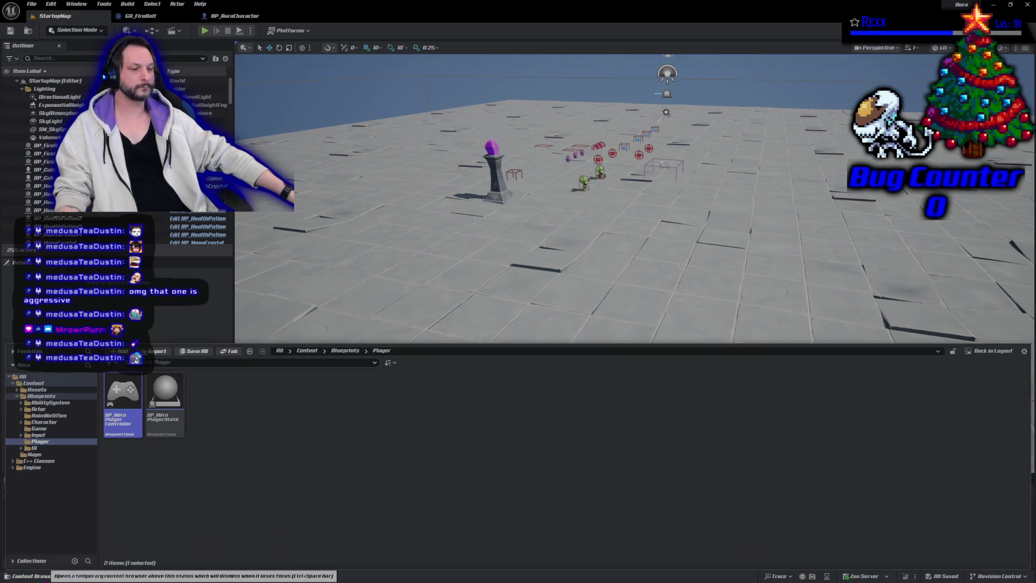
click(54, 422)
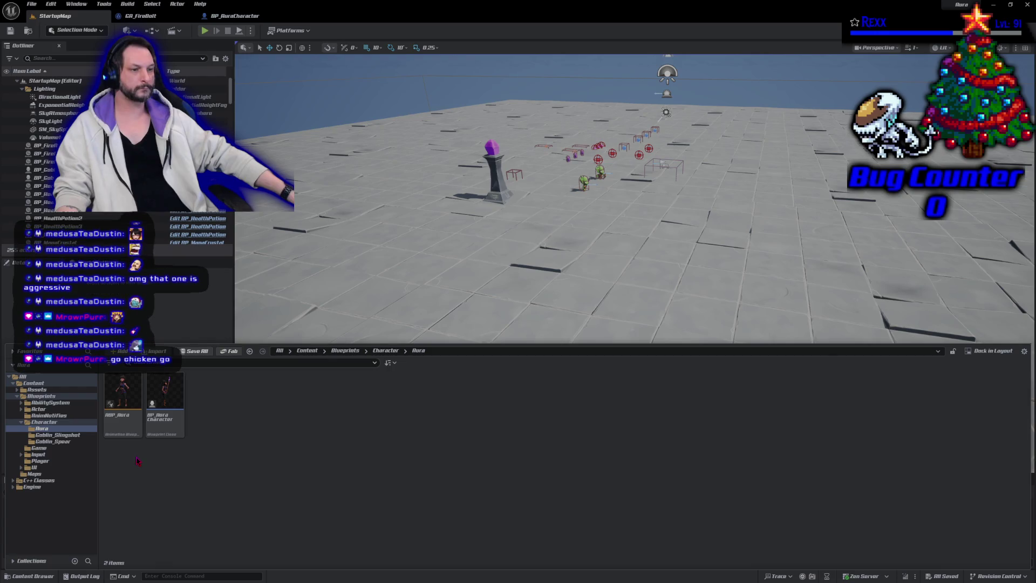
click(63, 429)
click(54, 461)
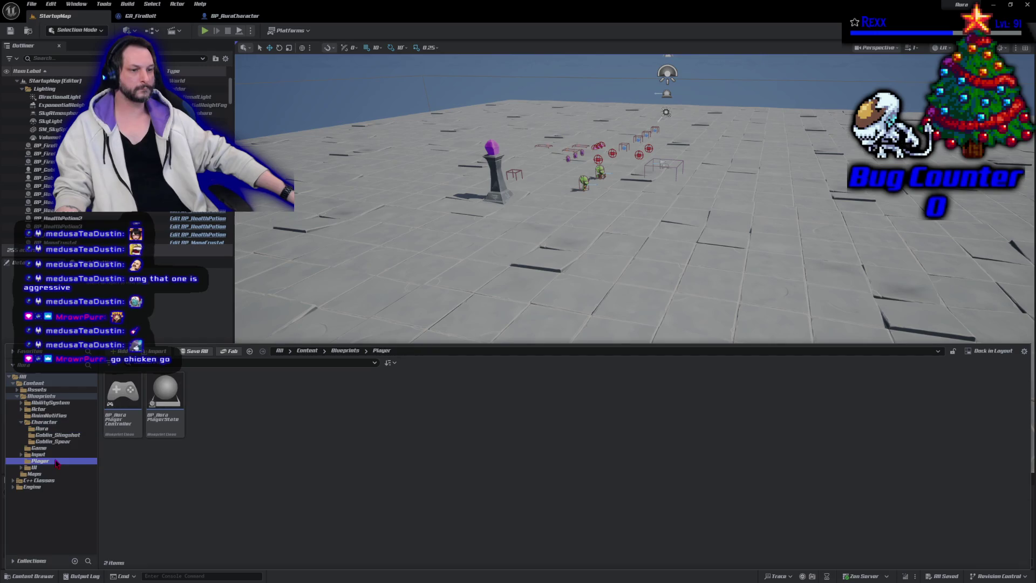
click(51, 402)
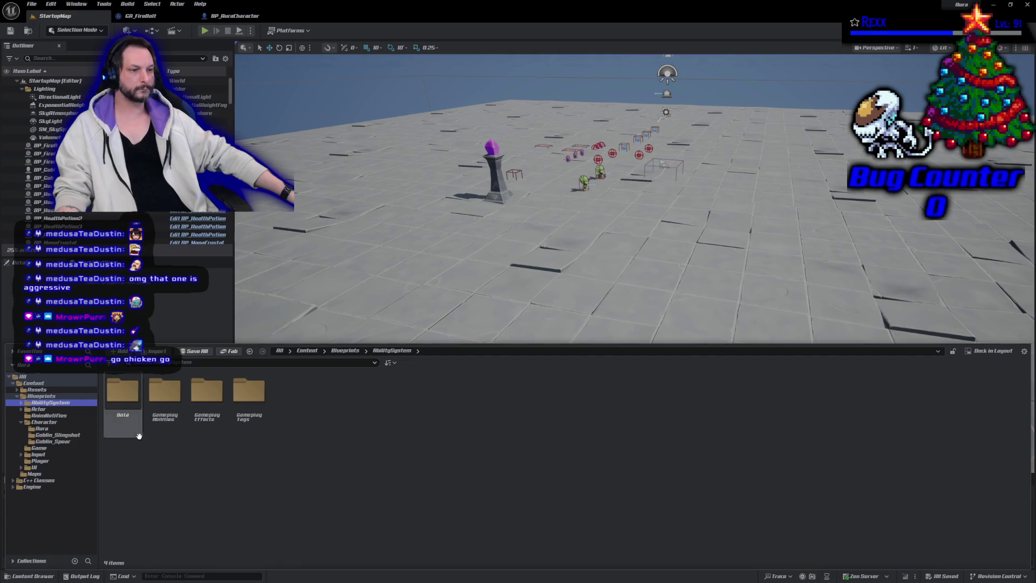
double_click(158, 424)
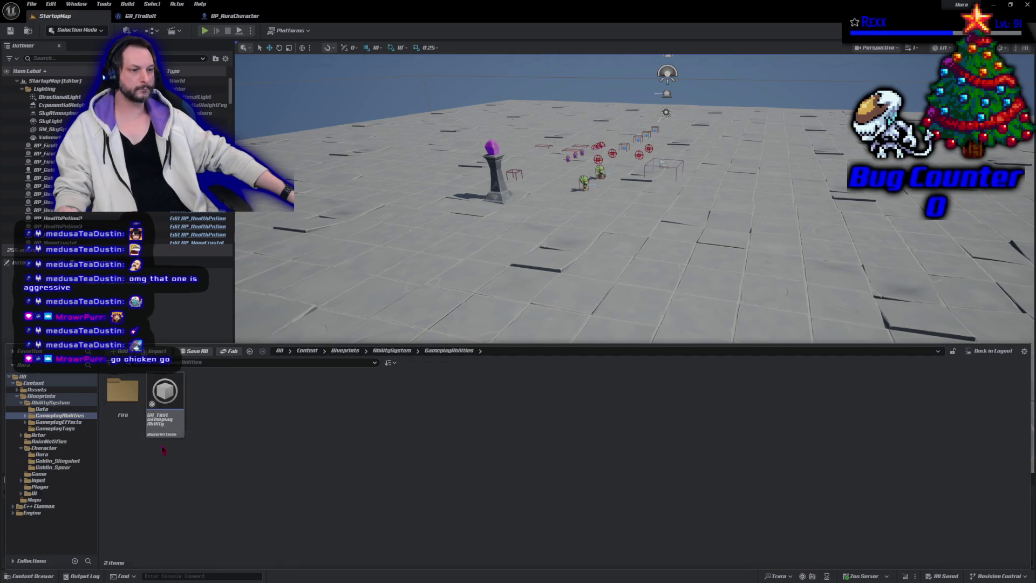
double_click(124, 397)
double_click(123, 391)
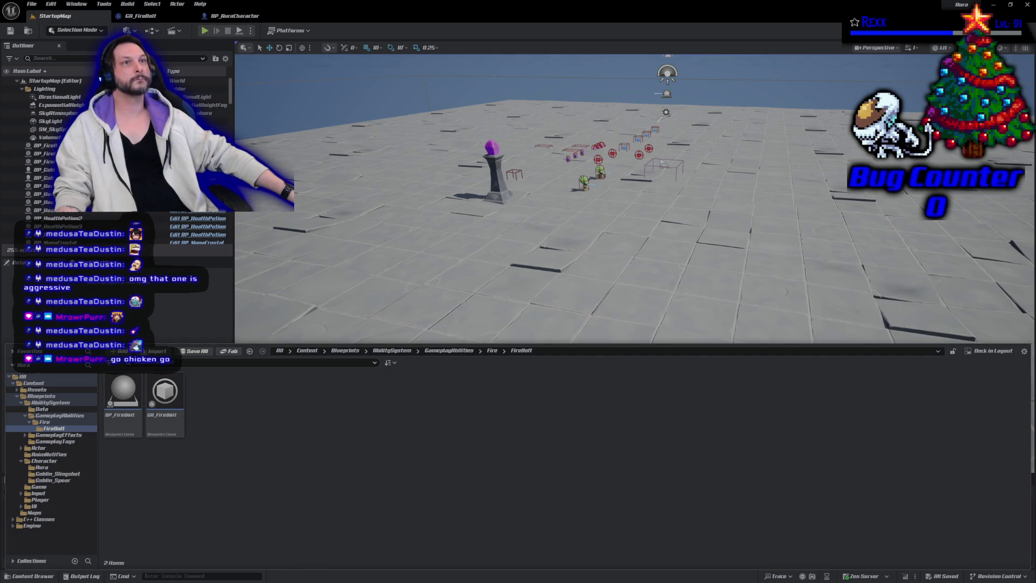
- Navigate to Assets > Characters > Aura > Animations > Abilities
click(46, 390)
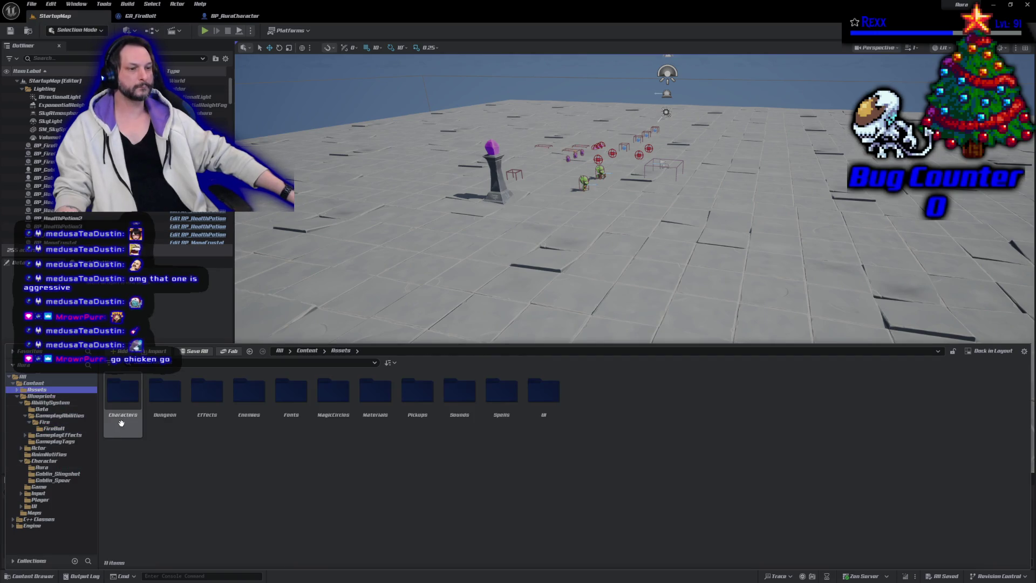
double_click(121, 423)
double_click(122, 423)
double_click(121, 423)
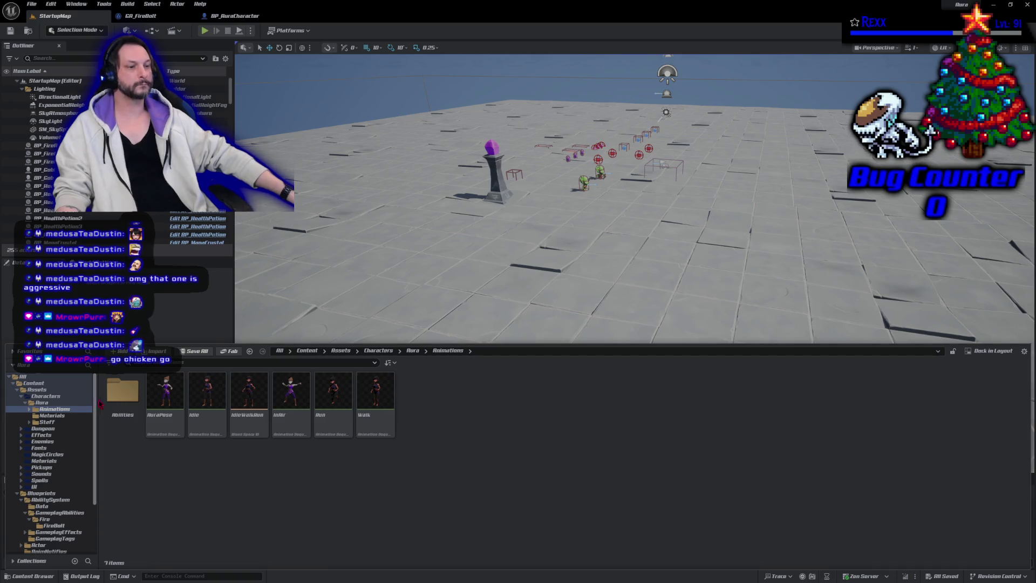
double_click(115, 411)
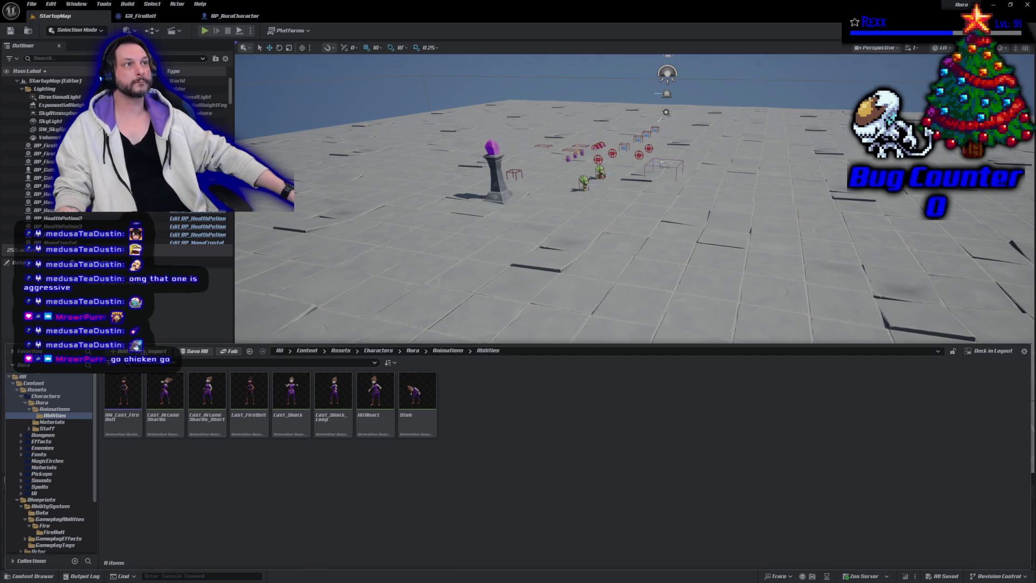
- Open the AM_Cast_FireBolt montage, then its Cast_FireBolt animation sequence
double_click(123, 410)
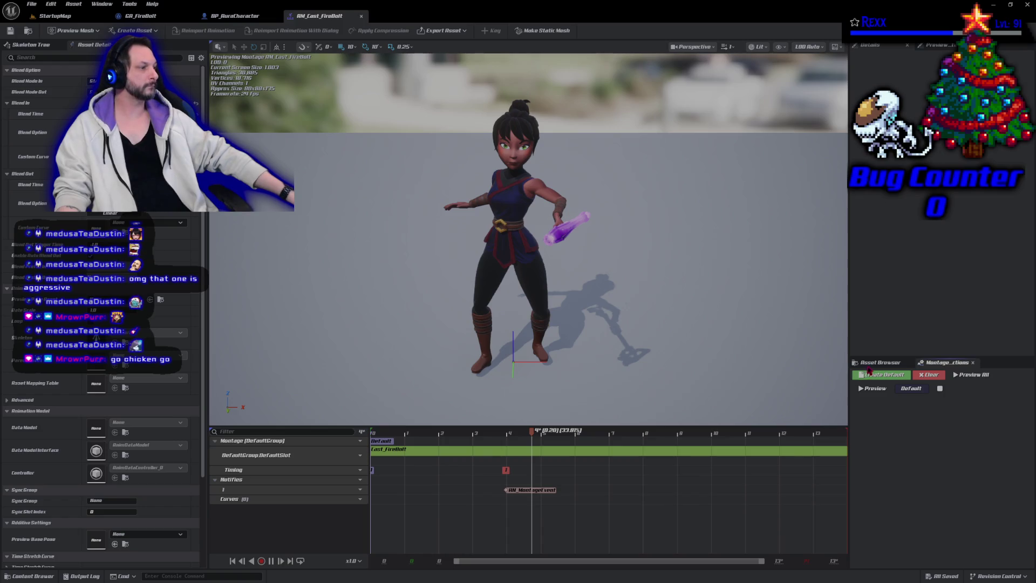
double_click(421, 451)
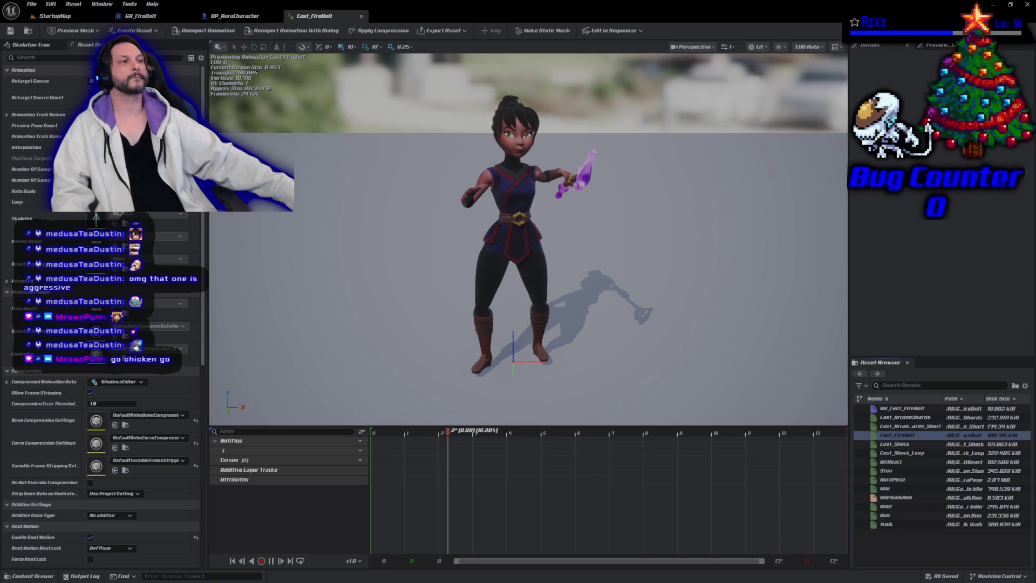
- Switch to the BP_AuraCharacter blueprint editor tab
click(222, 16)
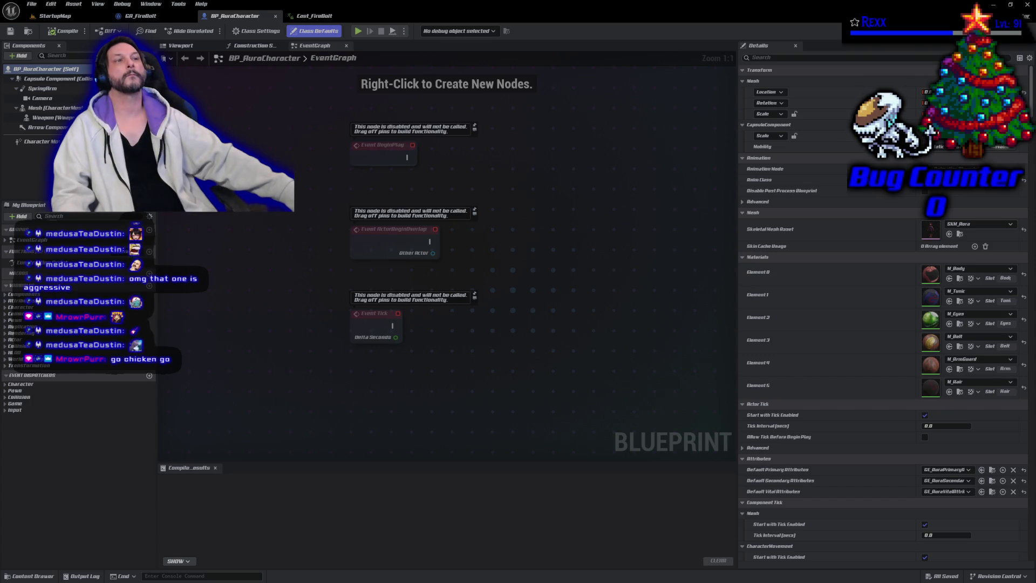
- Open the Plugins manager from Edit and search for Motion Warping
click(51, 5)
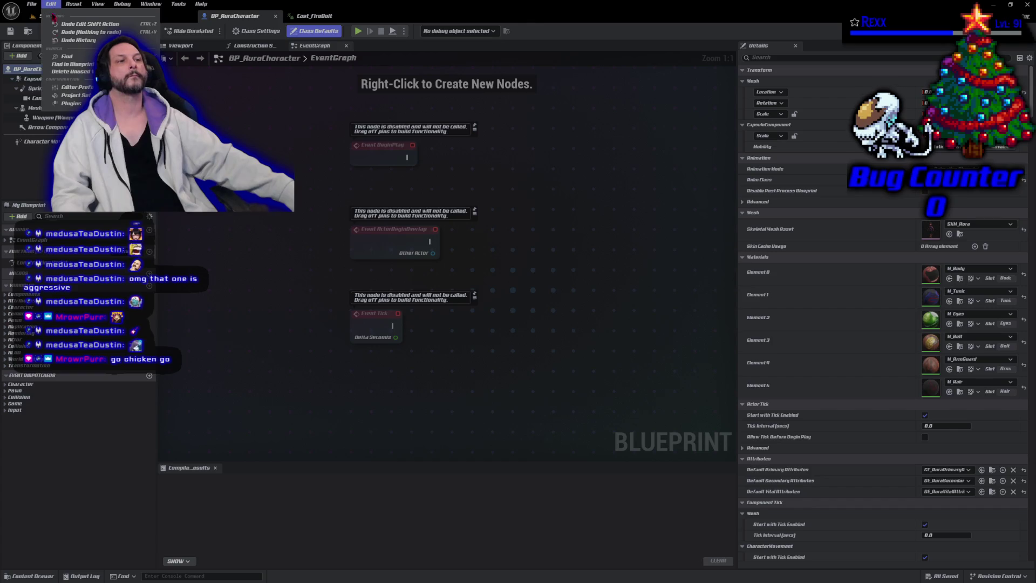
click(72, 103)
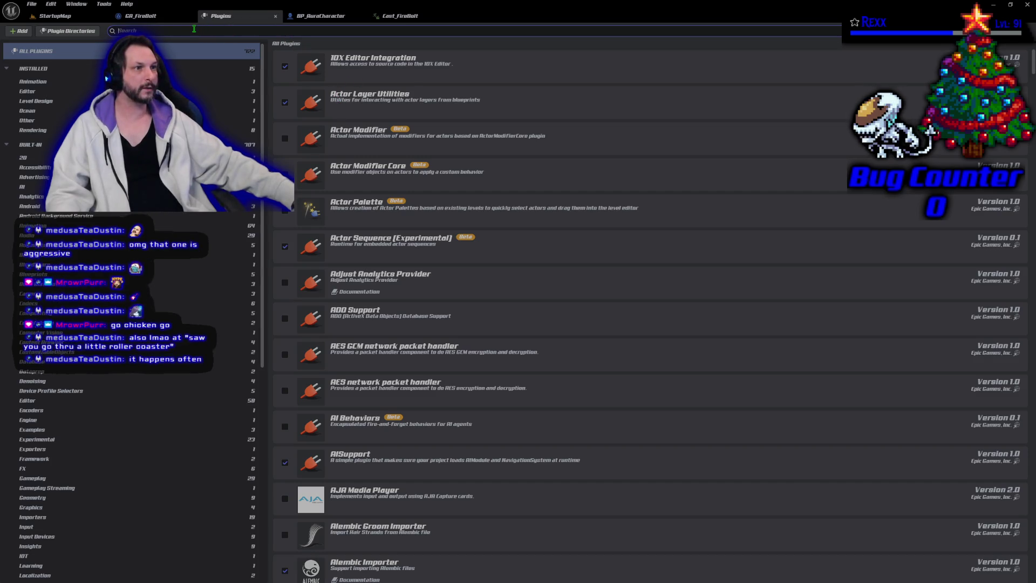
text(motion)
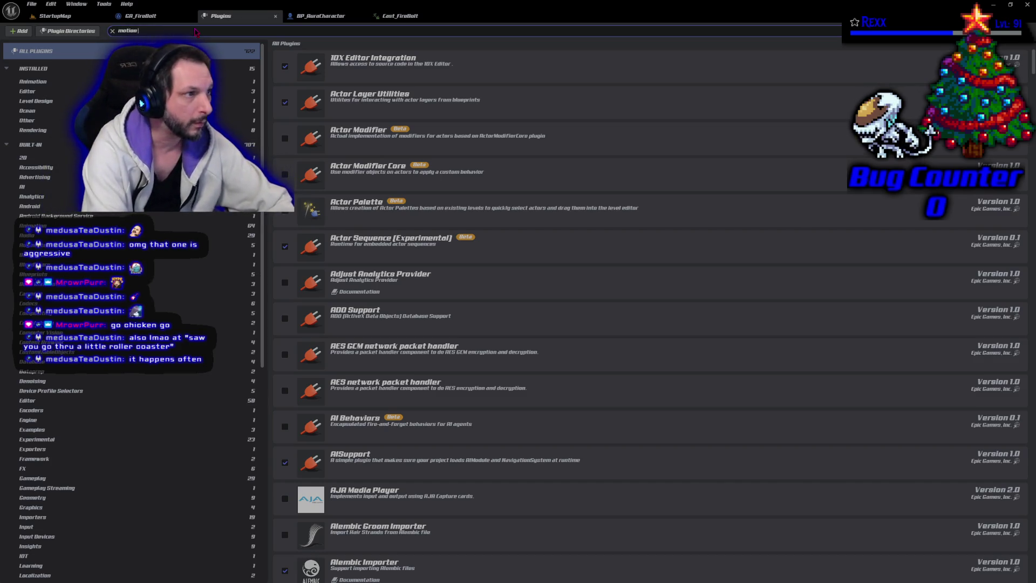
text( warpiong)
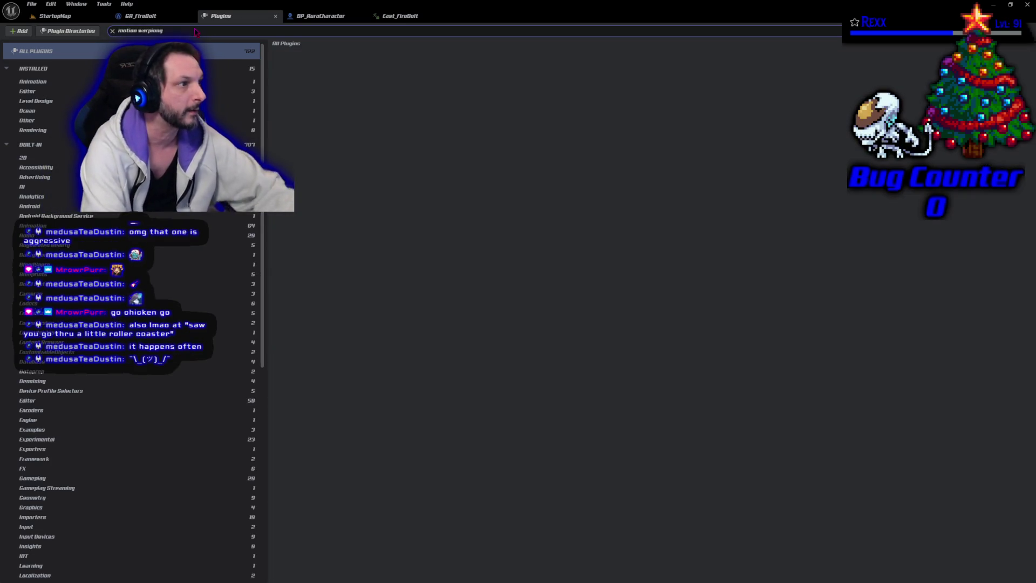
key(BackSpace)
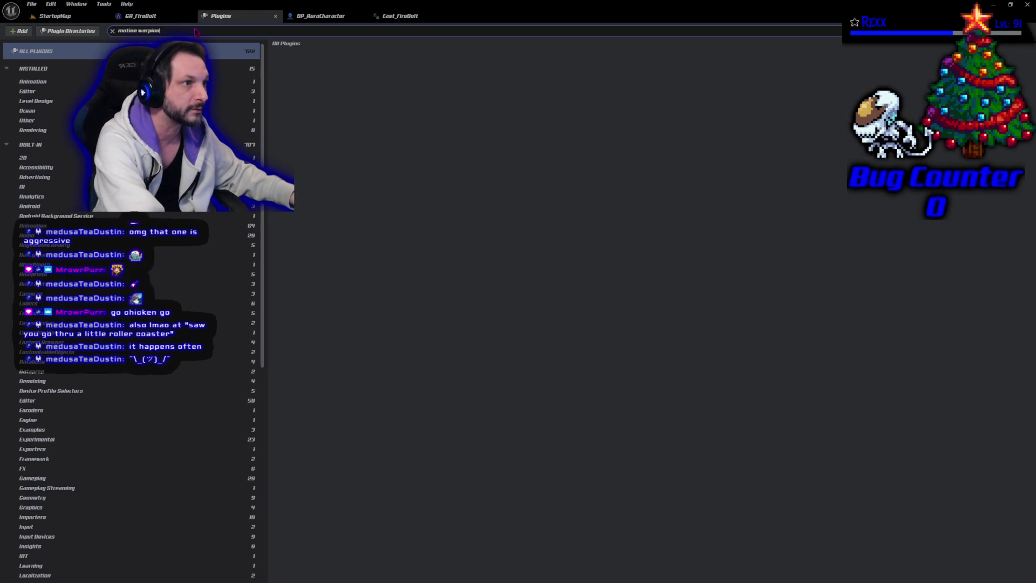
key(BackSpace)
key(BackSpace)
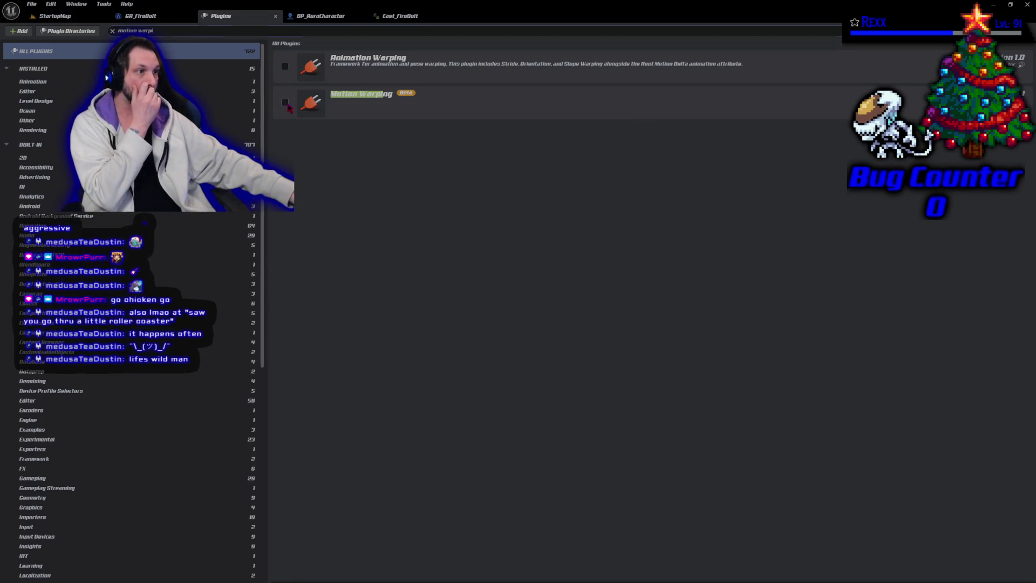
- Enable the Motion Warping plugin, accept the beta warning, and restart the editor
click(286, 104)
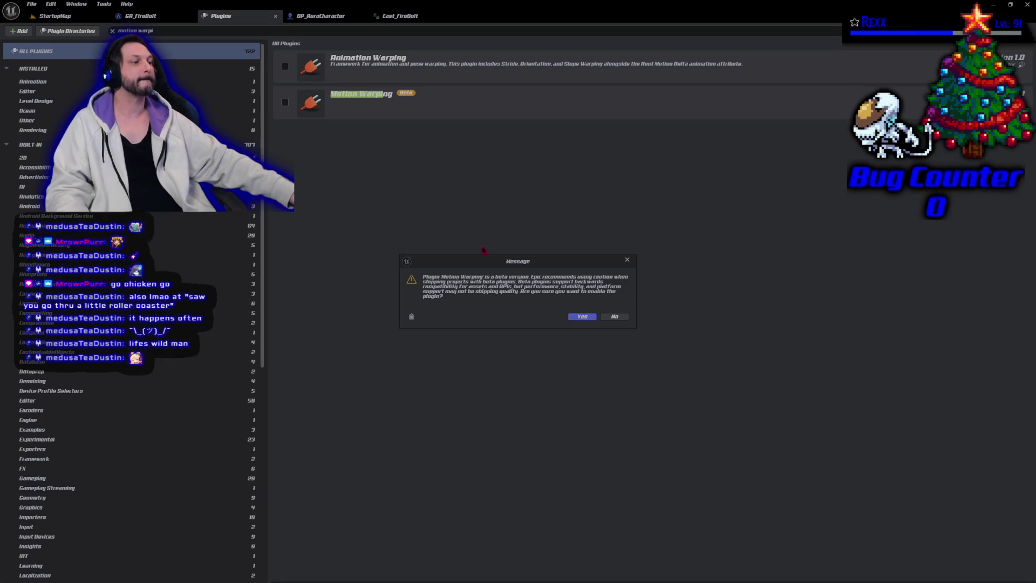
click(584, 317)
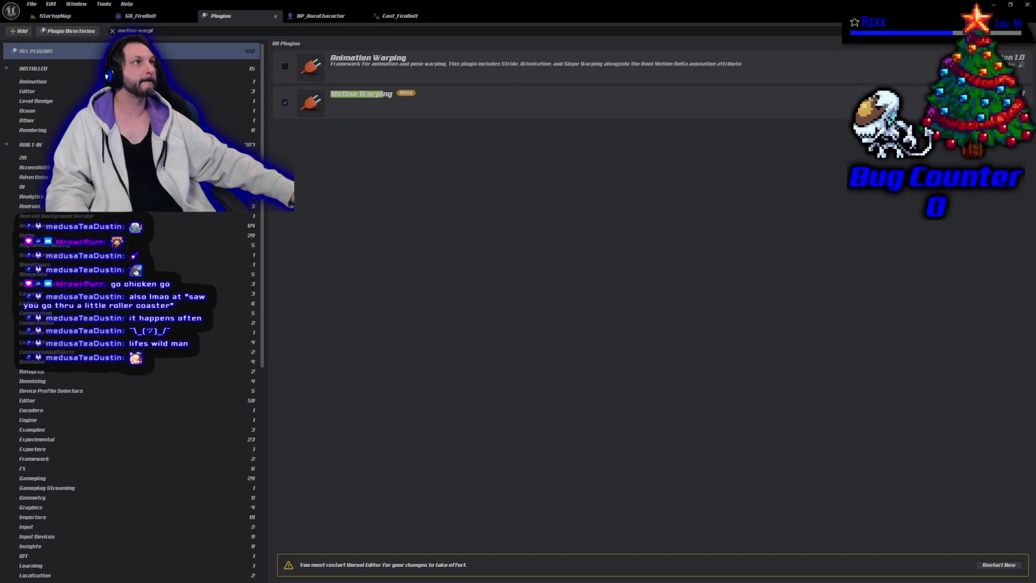
click(991, 565)
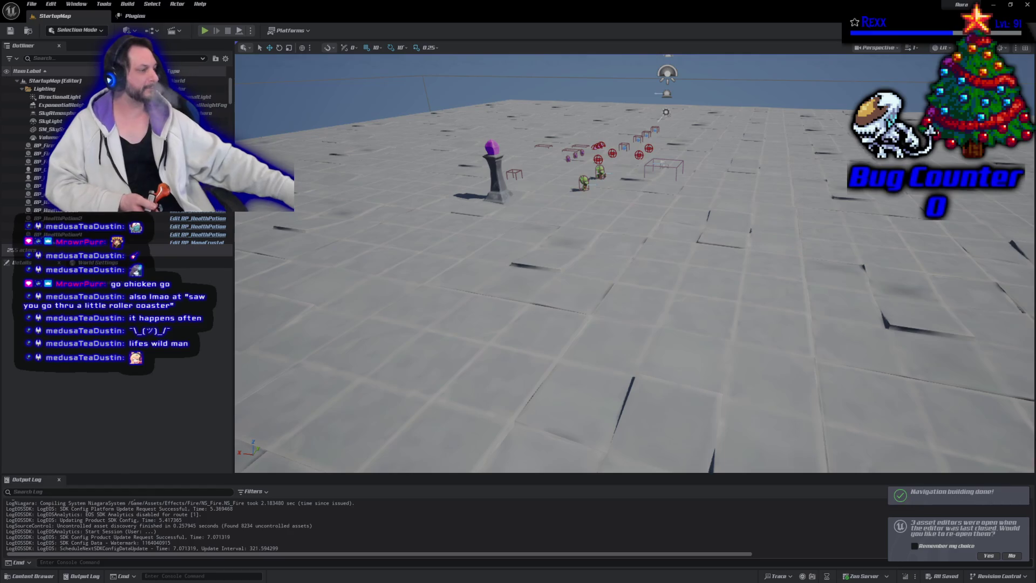
- Reopen the previous asset editors, close the Plugins tab, and show BP_AuraCharacter's Event Graph
click(984, 557)
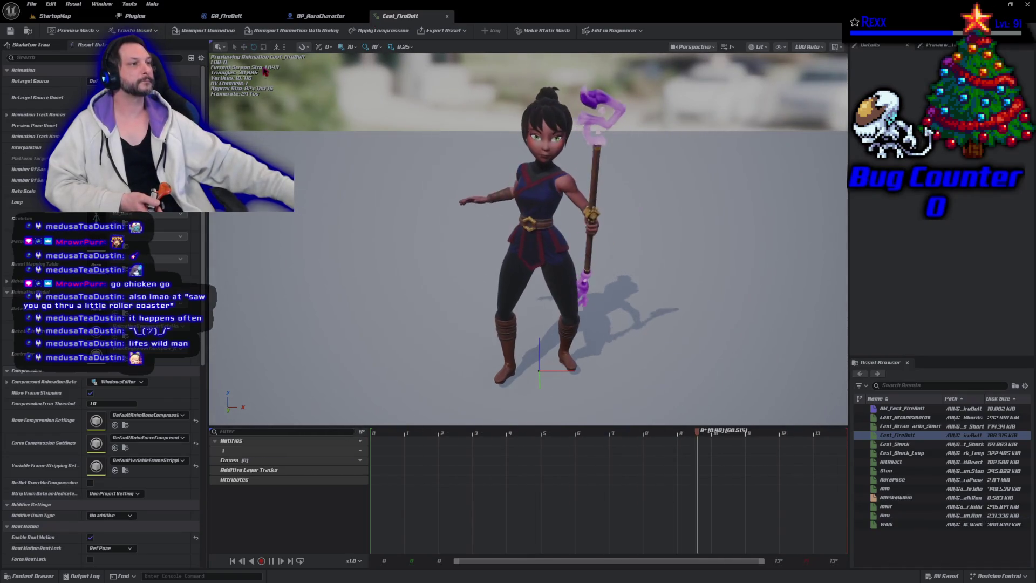
click(139, 18)
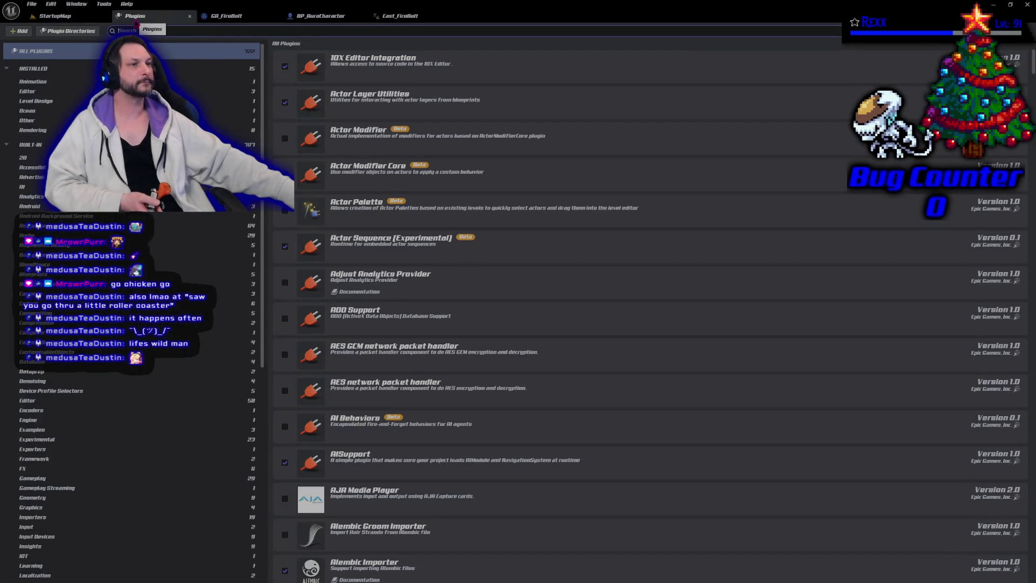
click(189, 16)
click(322, 17)
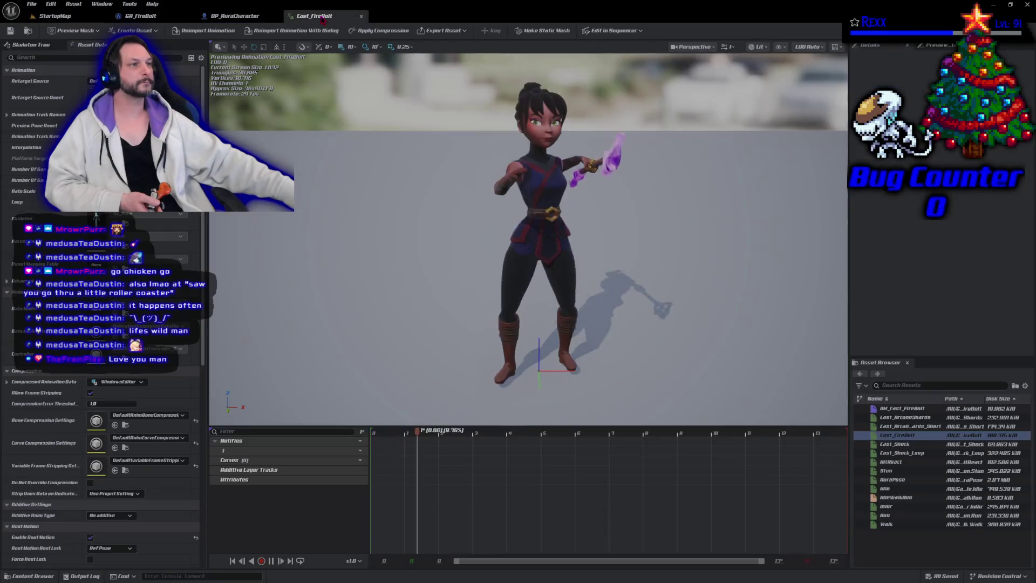
click(235, 15)
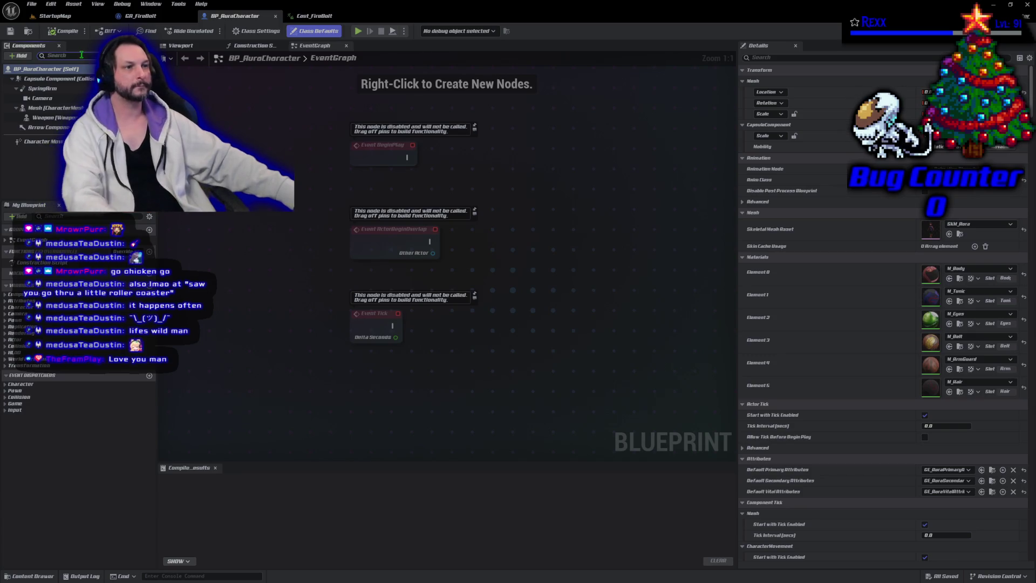
- Add a Motion Warping component (search 'motion war') with its default name, then compile and save
click(20, 56)
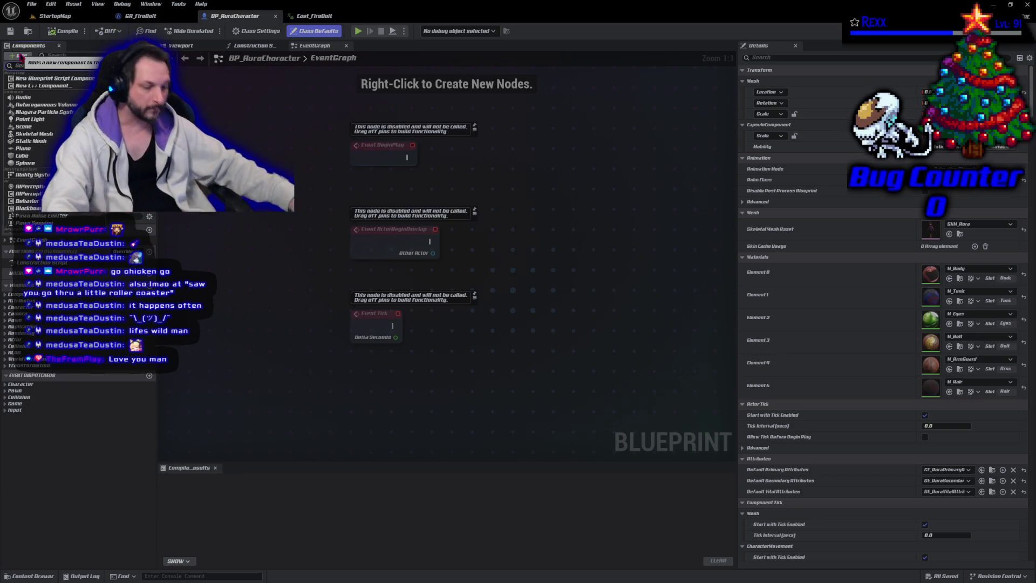
text(motion war)
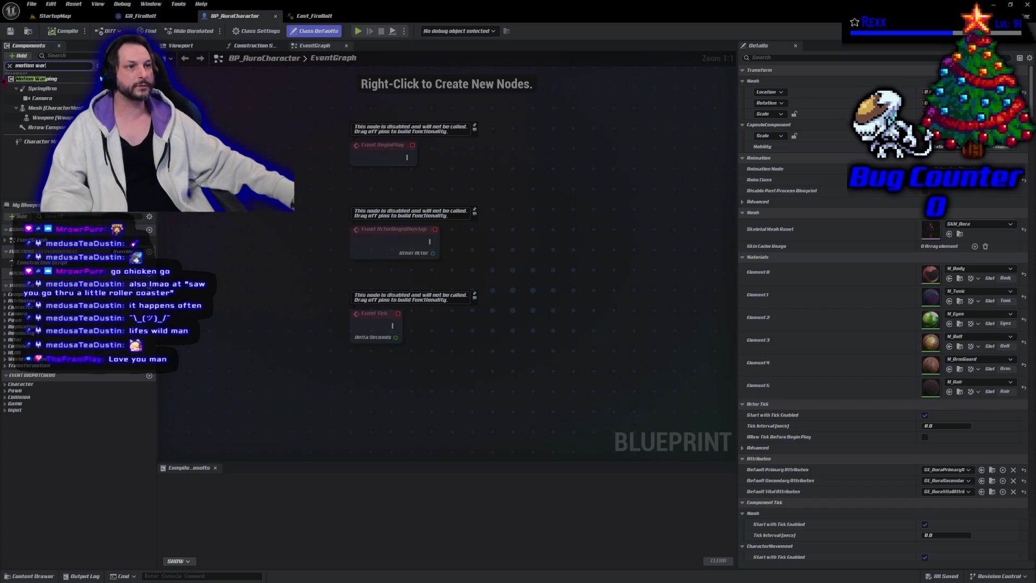
click(102, 79)
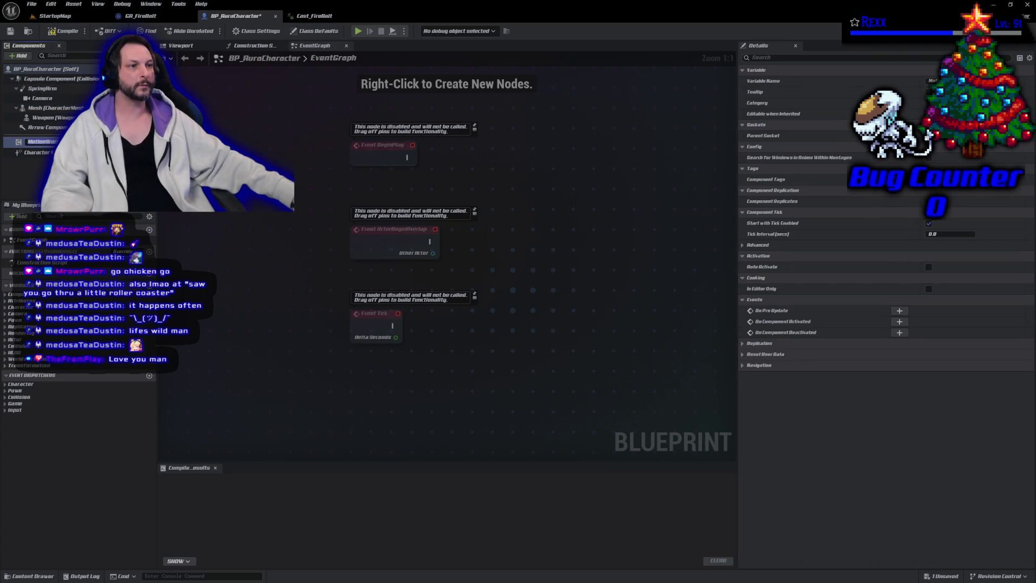
key(Escape)
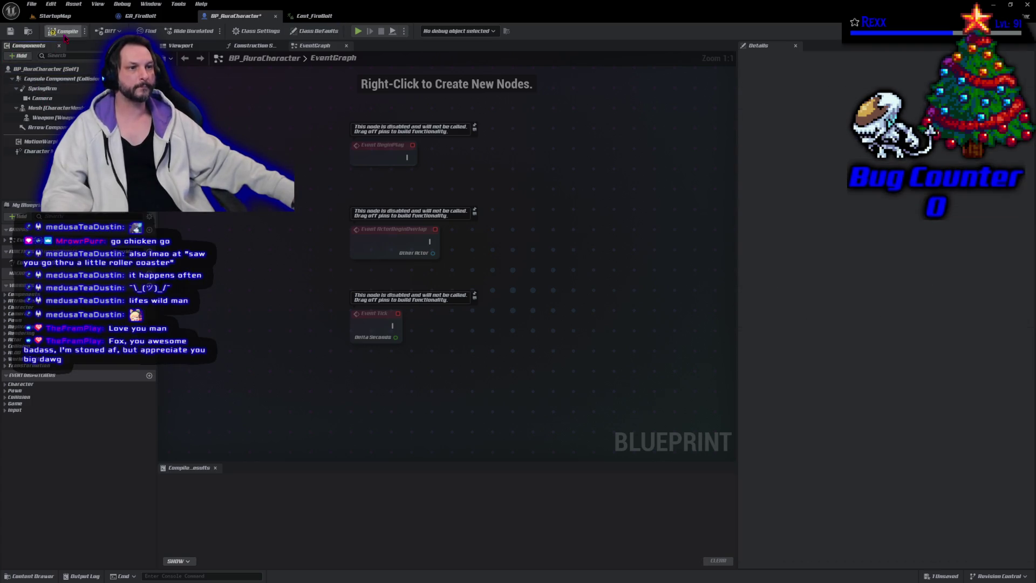
click(63, 31)
key(ctrl+s)
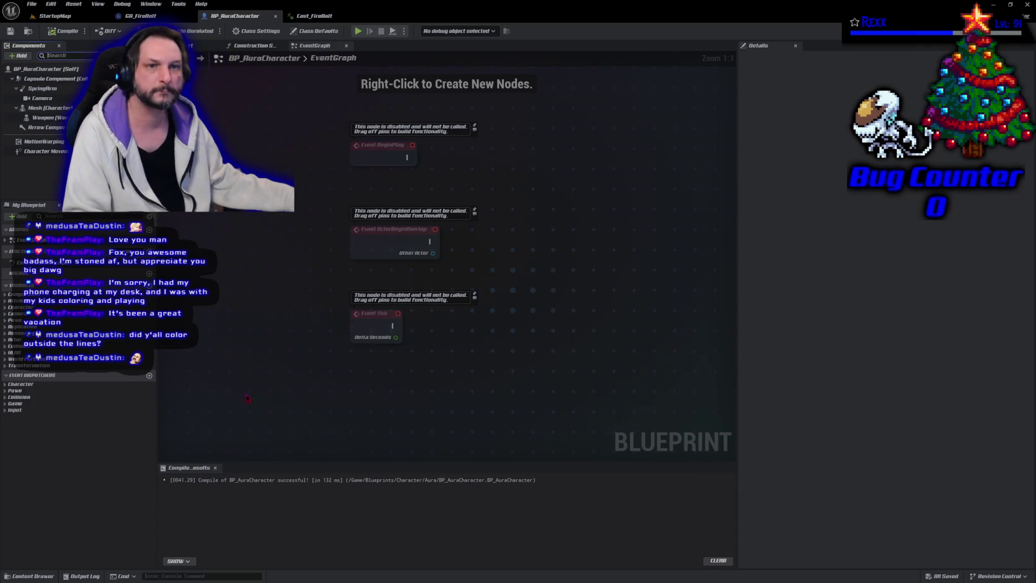
click(65, 56)
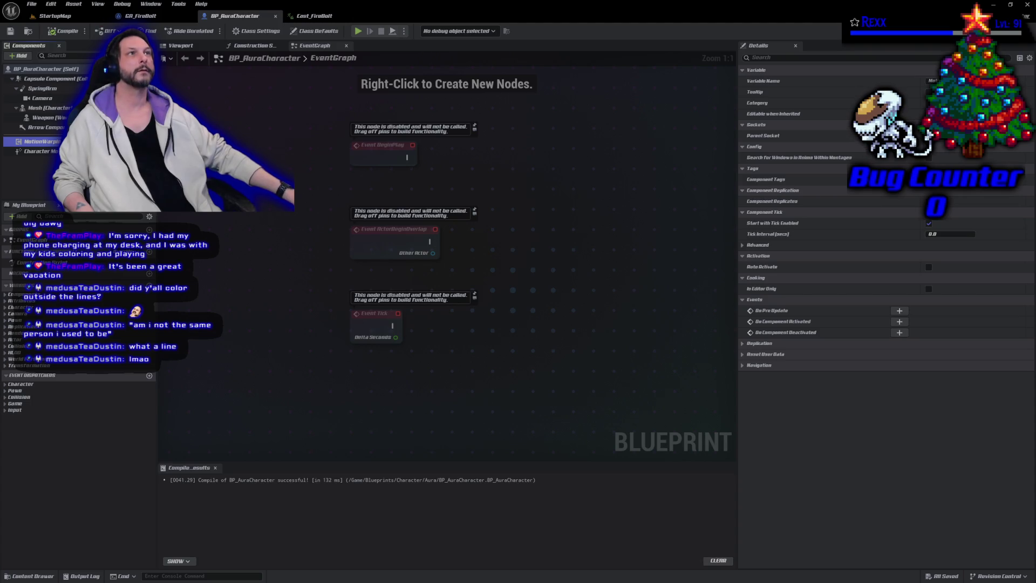
- Switch back to the Cast_FireBolt animation editor
click(315, 15)
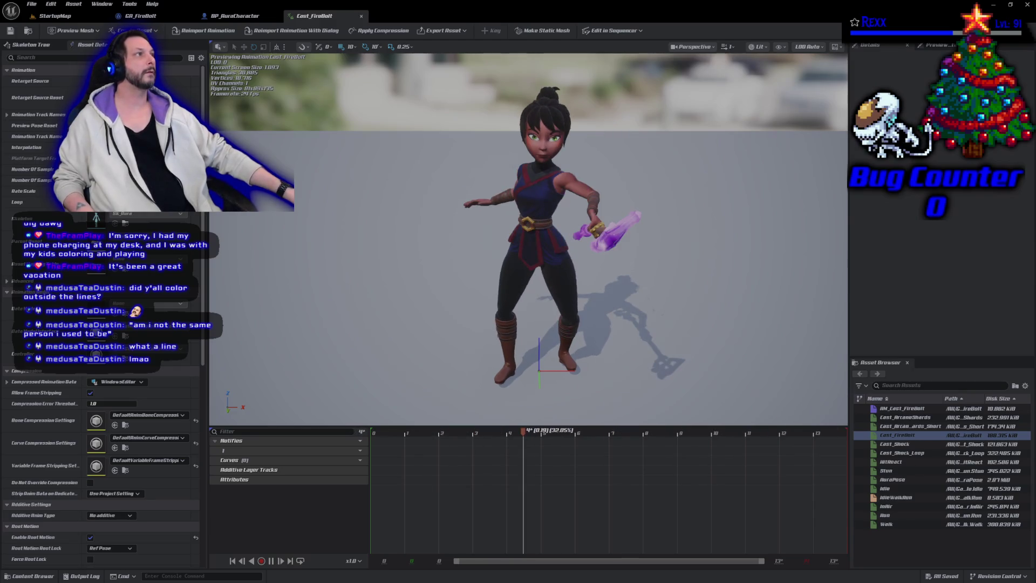
- Open the AM_Cast_FireBolt montage and rename notify track 1 to 'Events'
double_click(909, 409)
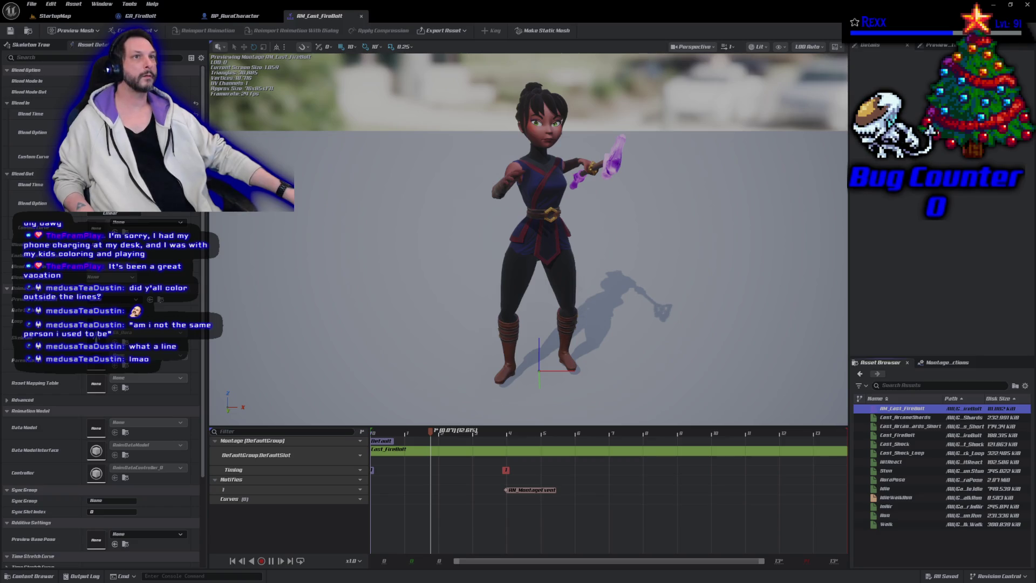
double_click(224, 489)
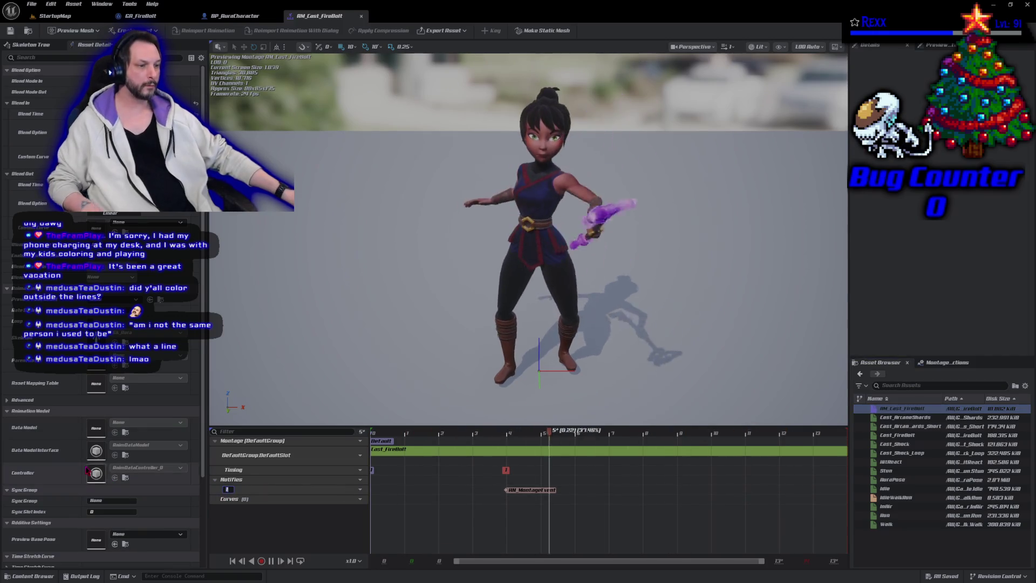
text(Events)
key(Return)
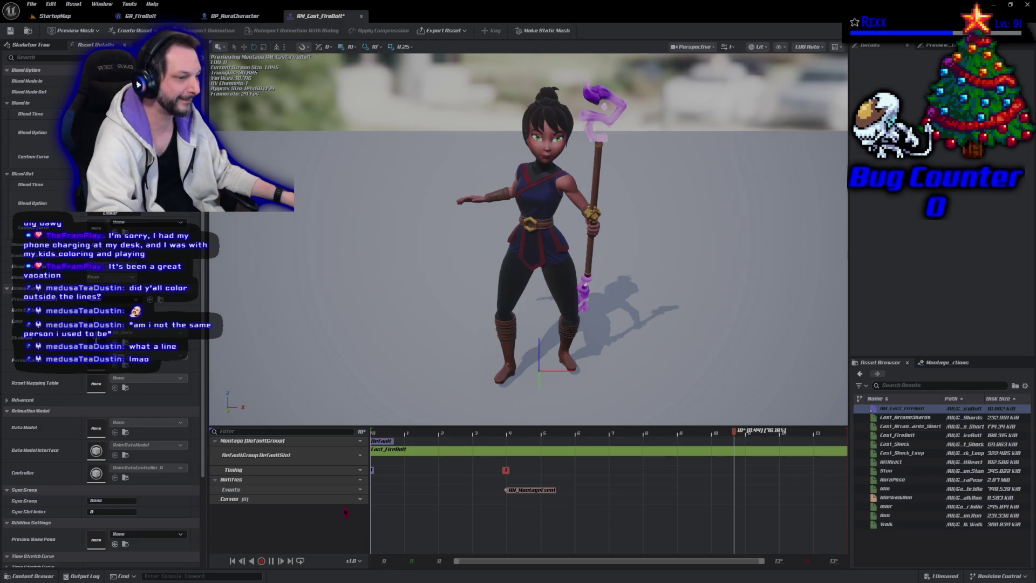
- Add a new notify track named 'Motion Warping' beneath Events
click(359, 482)
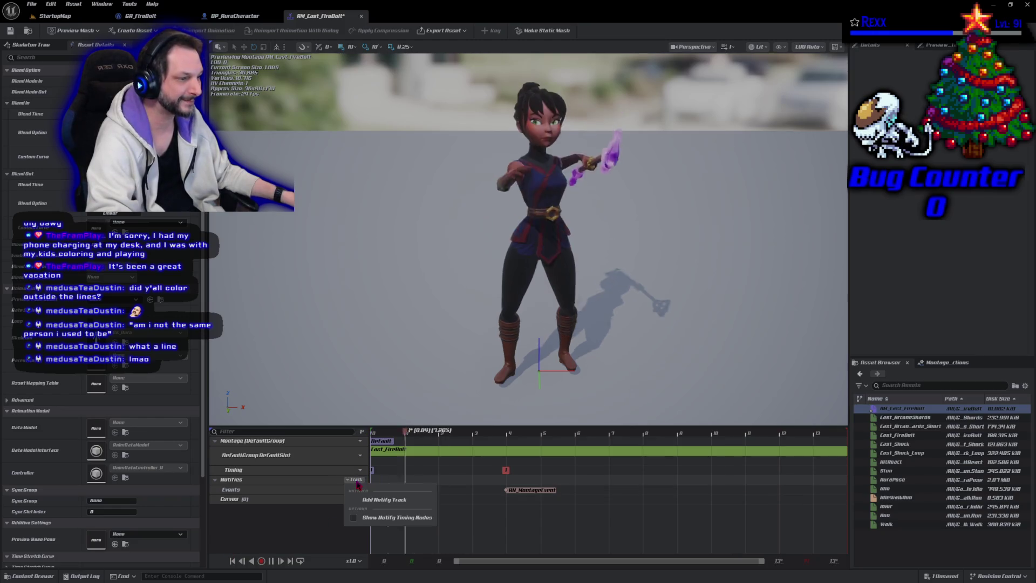
click(383, 497)
text(Motion W)
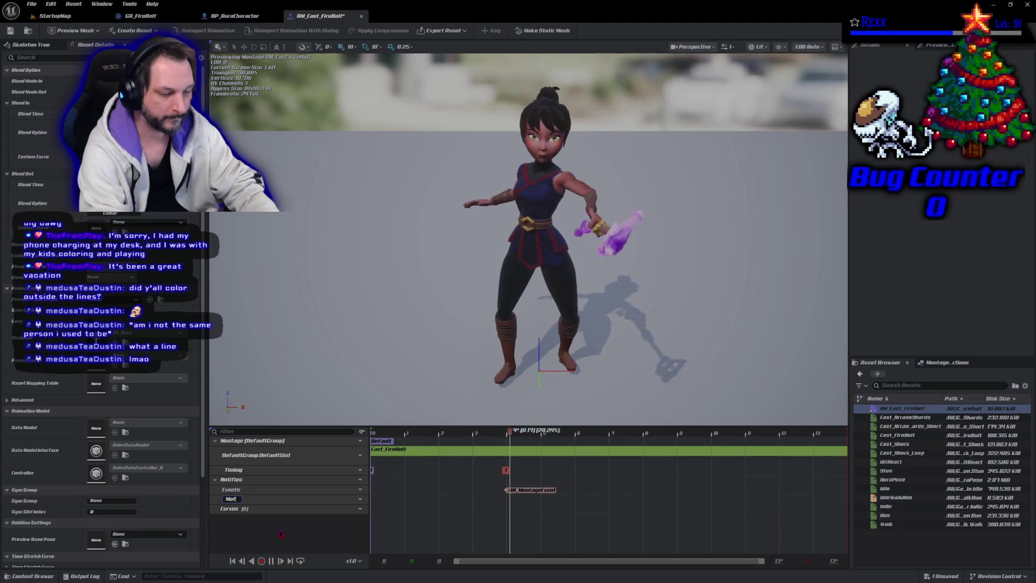
text(arping)
key(Return)
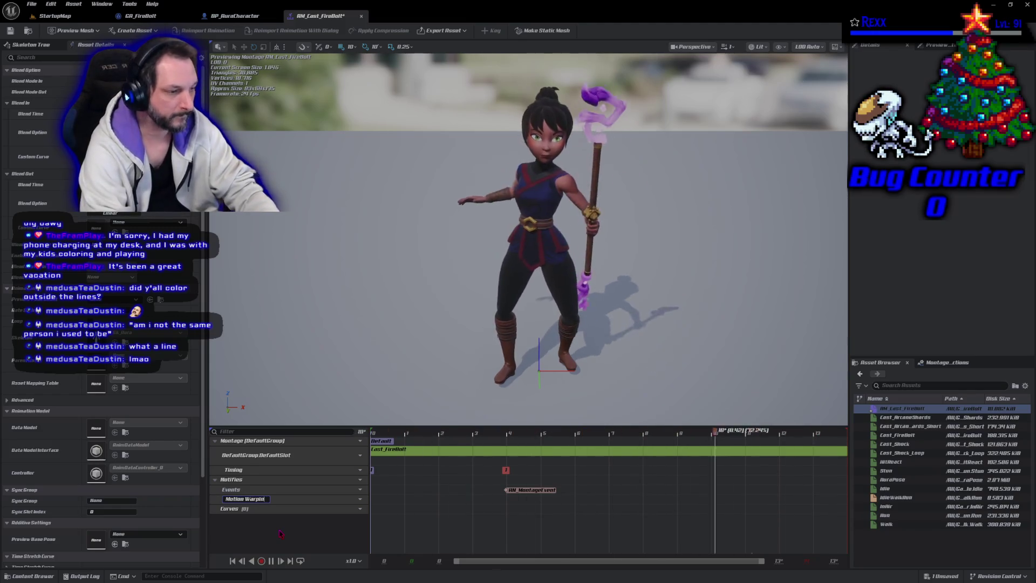
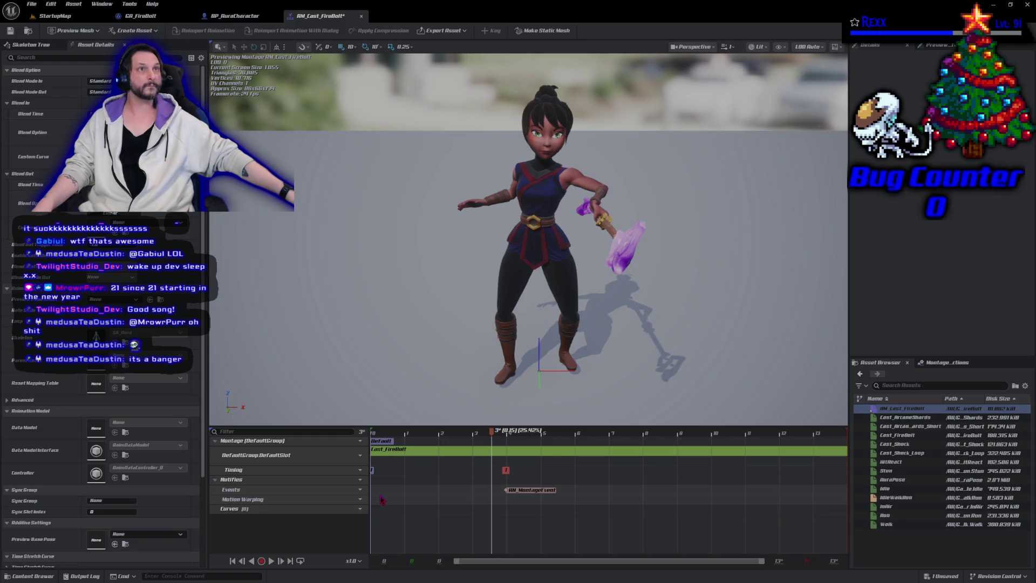
- Add a Motion Warping notify state to AM_Cast_FireBolt, spanning from montage start to the MontageEvent marker
right_click(381, 505)
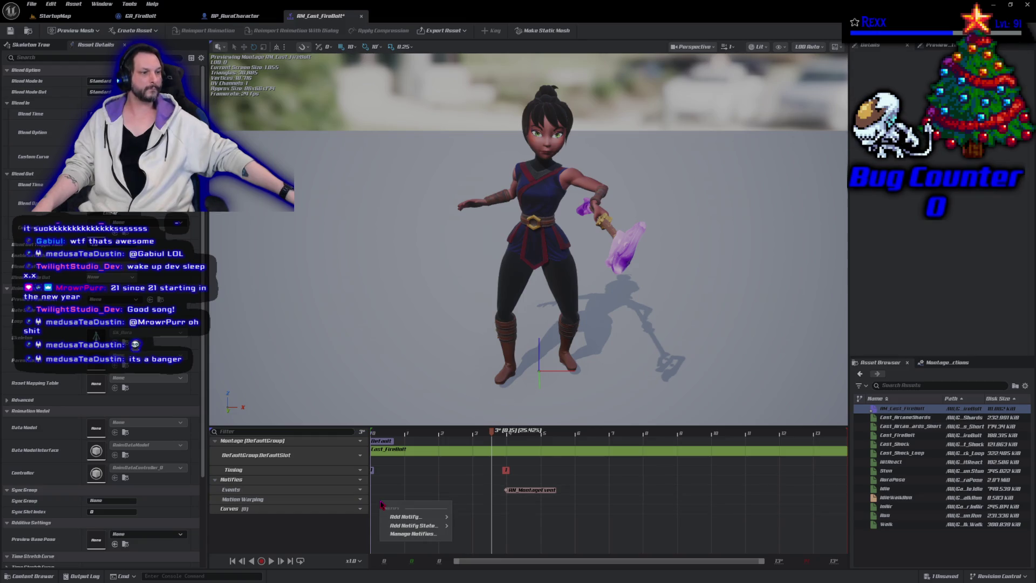
mouse_move(403, 518)
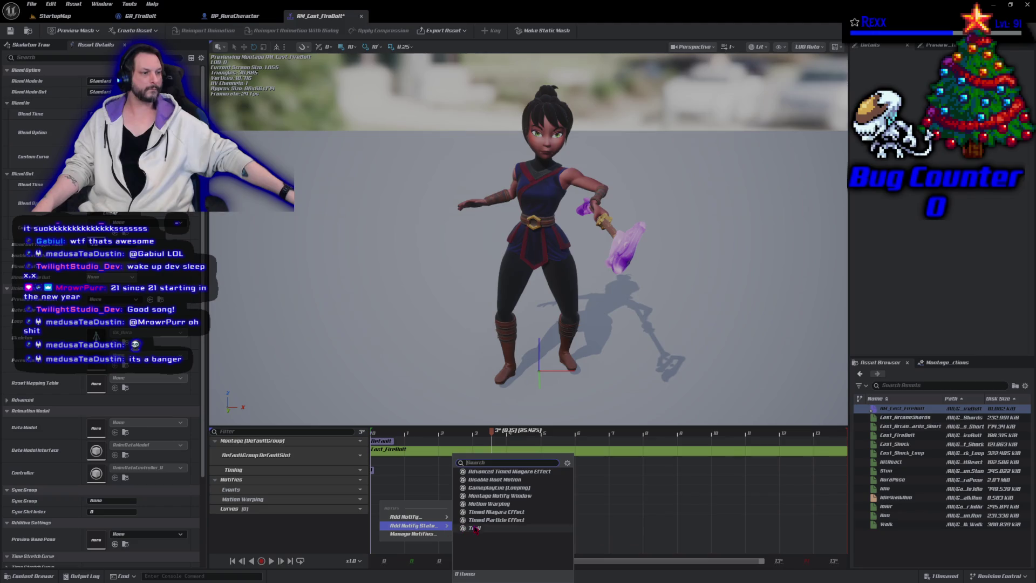
click(507, 508)
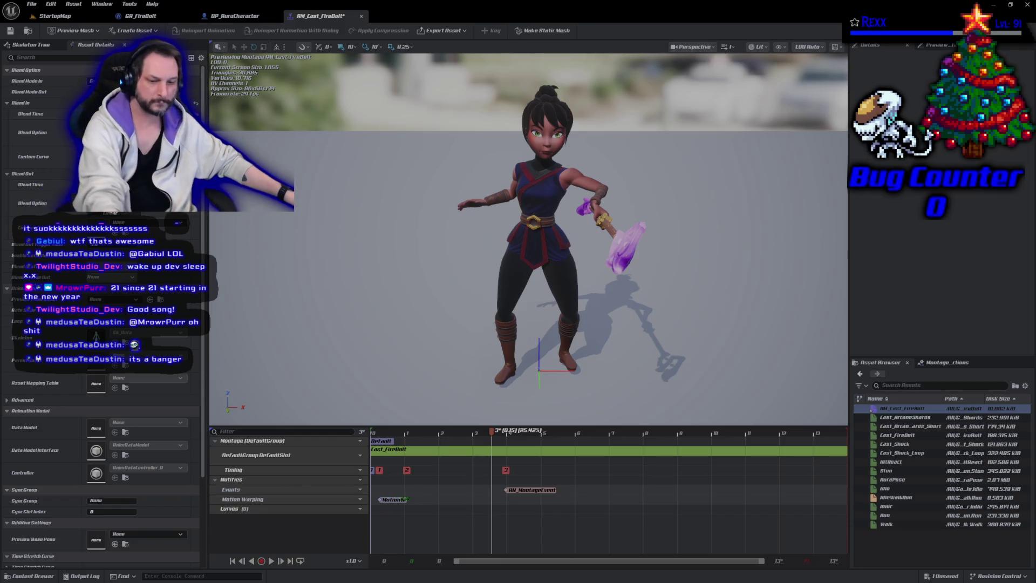
mouse_move(411, 499)
mouse_down()
mouse_move(442, 510)
mouse_move(498, 499)
mouse_up()
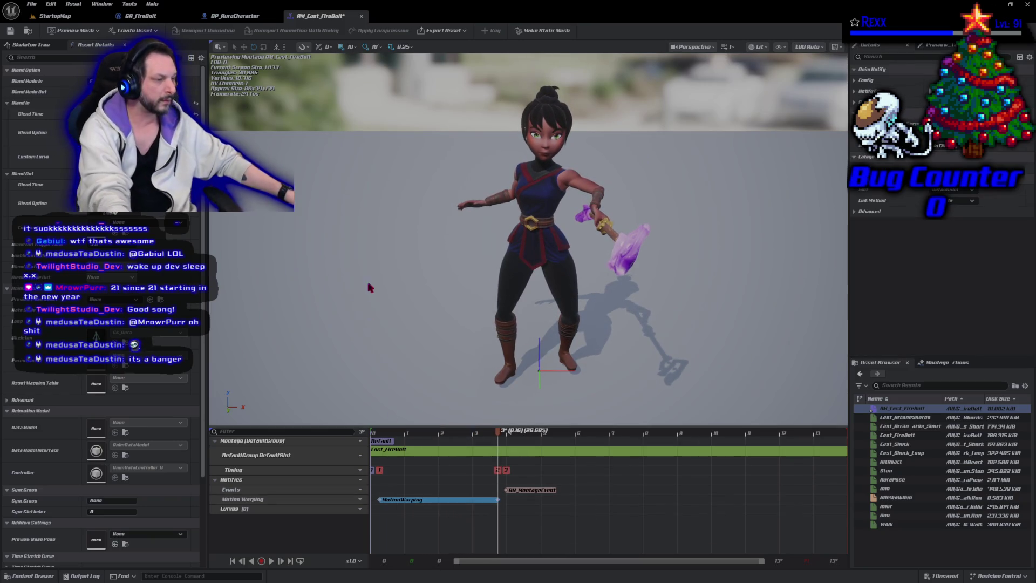
- Save AM_Cast_FireBolt and expand the MotionWarping notify's Config and Root Motion Modifier settings
click(9, 31)
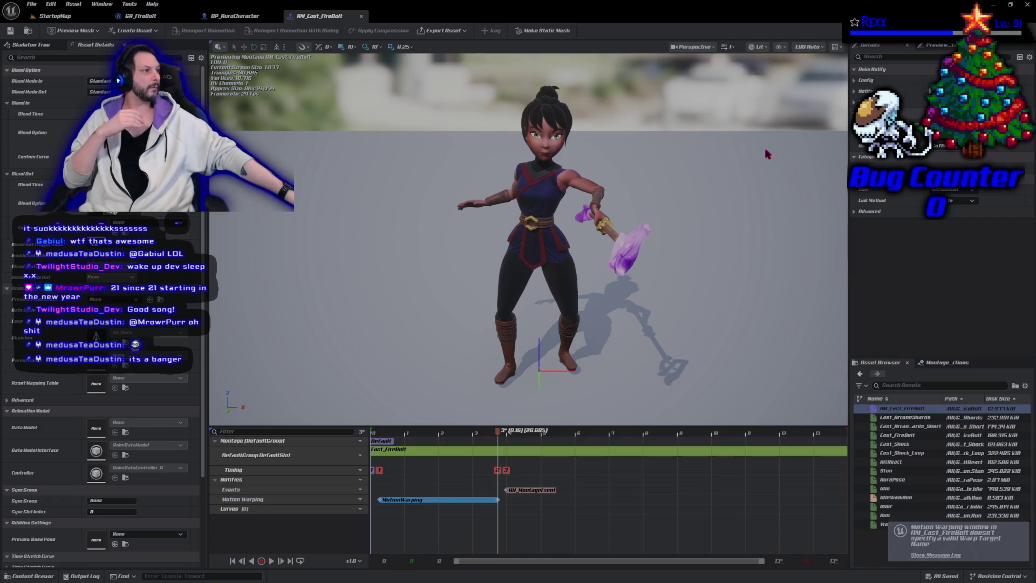
click(854, 80)
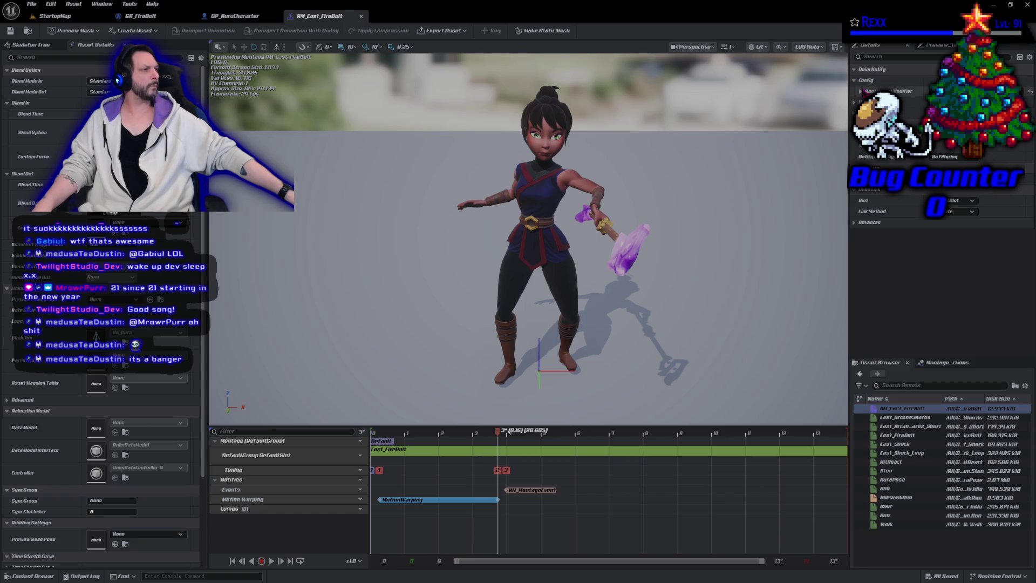
click(860, 91)
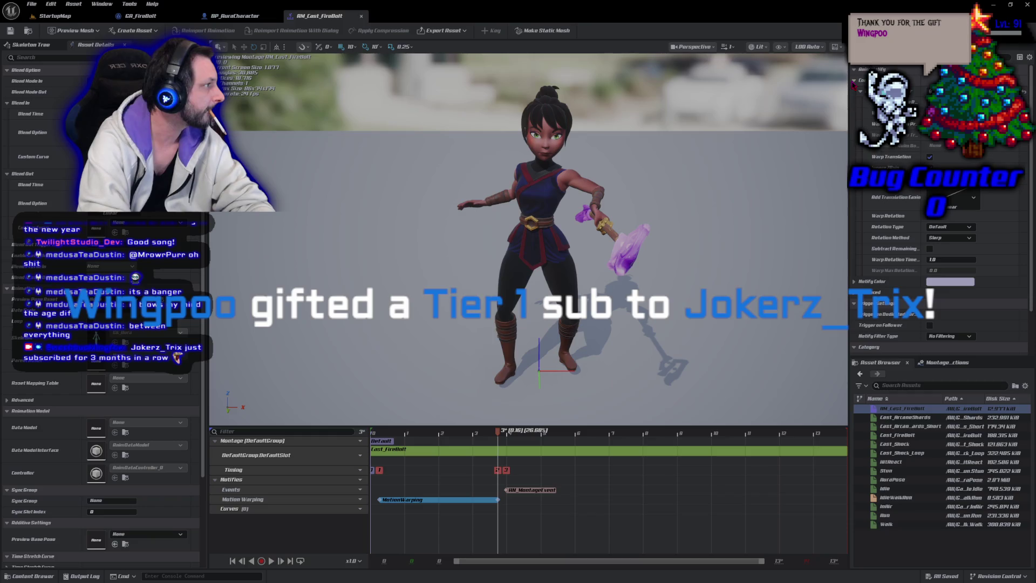
- Confirm FacingTarget as the MotionWarping notify's warp target name
key(Return)
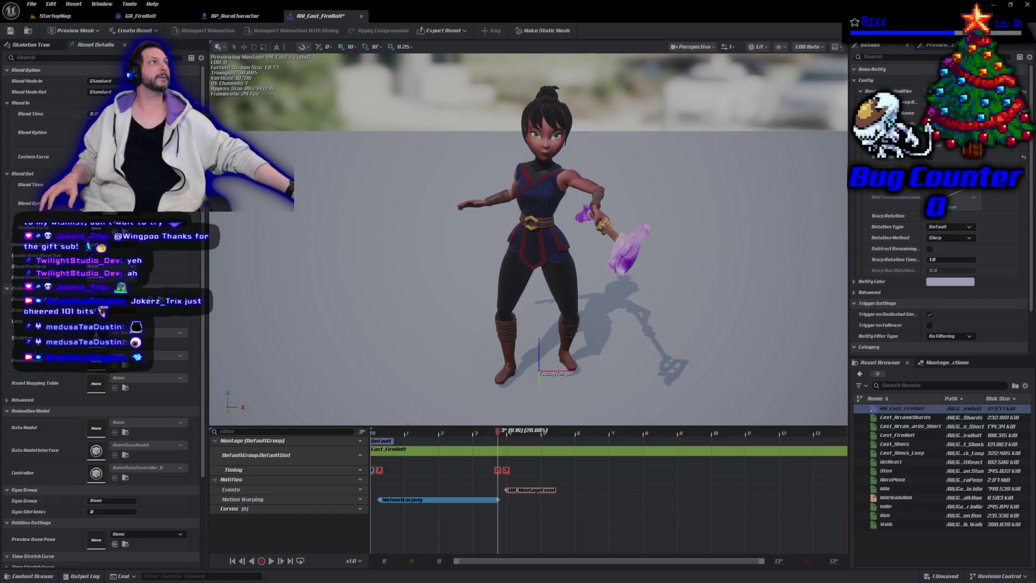
- Set the warp Rotation Type to Facing, then switch to BP_AuraCharacter's EventGraph
click(946, 226)
click(957, 246)
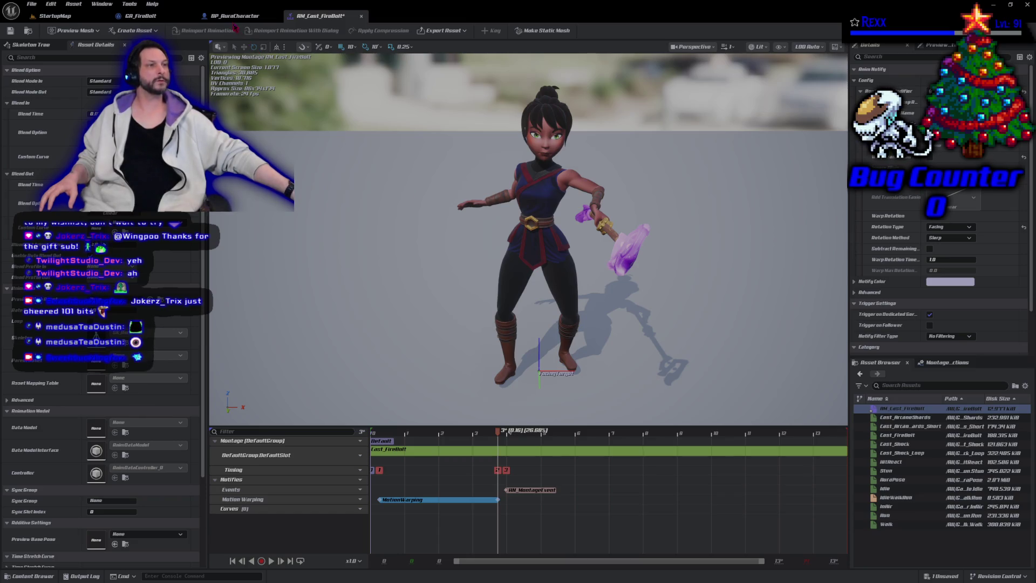
key(ctrl+Tab)
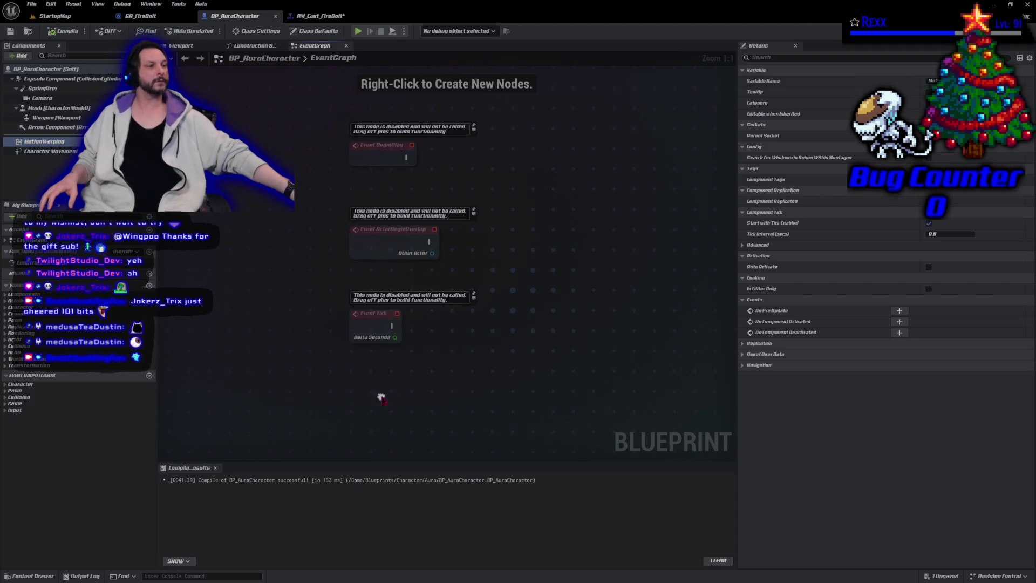
- Add a SetFacingTarget custom event and place a Motion Warping component reference below it
right_click(381, 398)
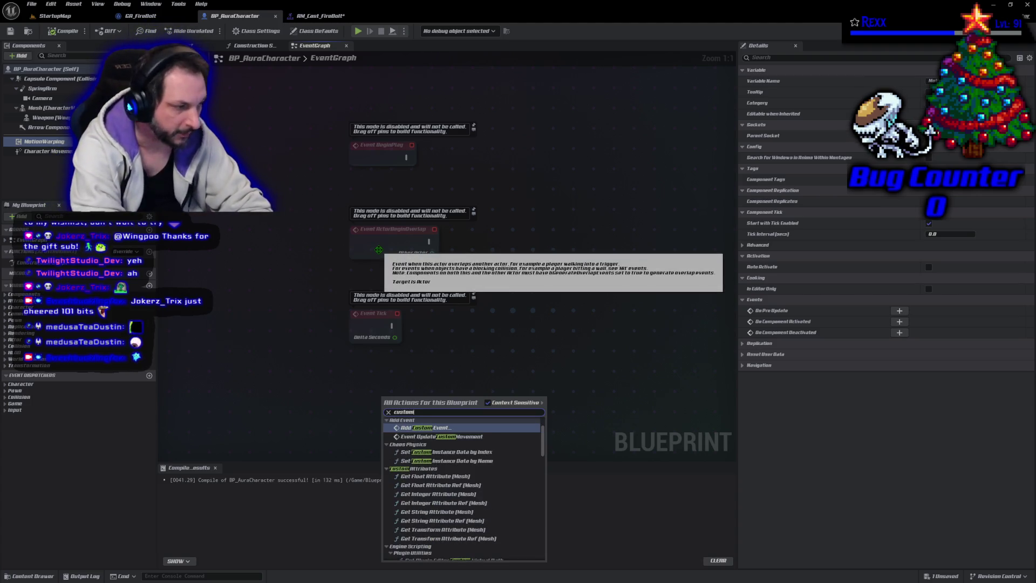
key(Escape)
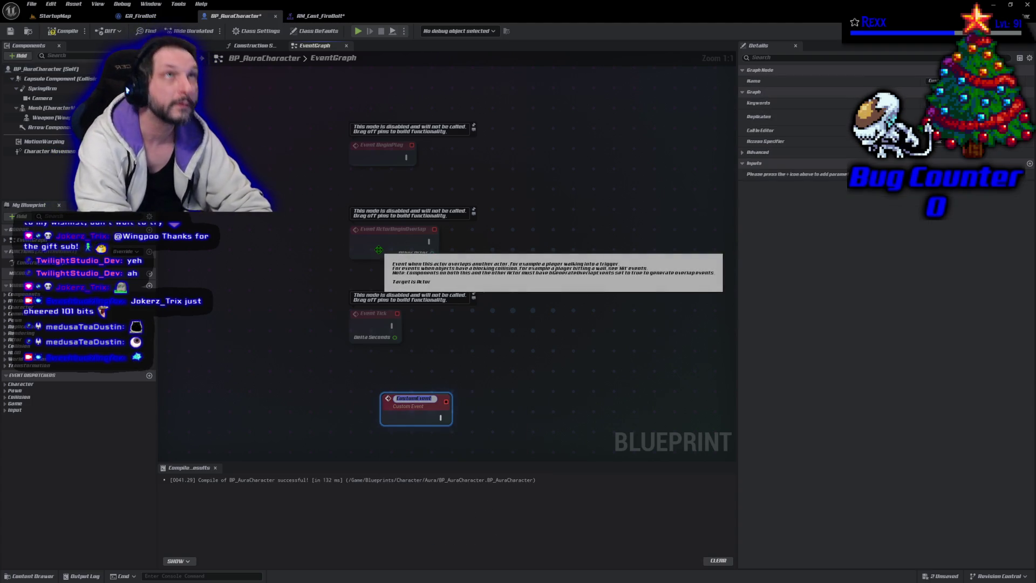
text(Self)
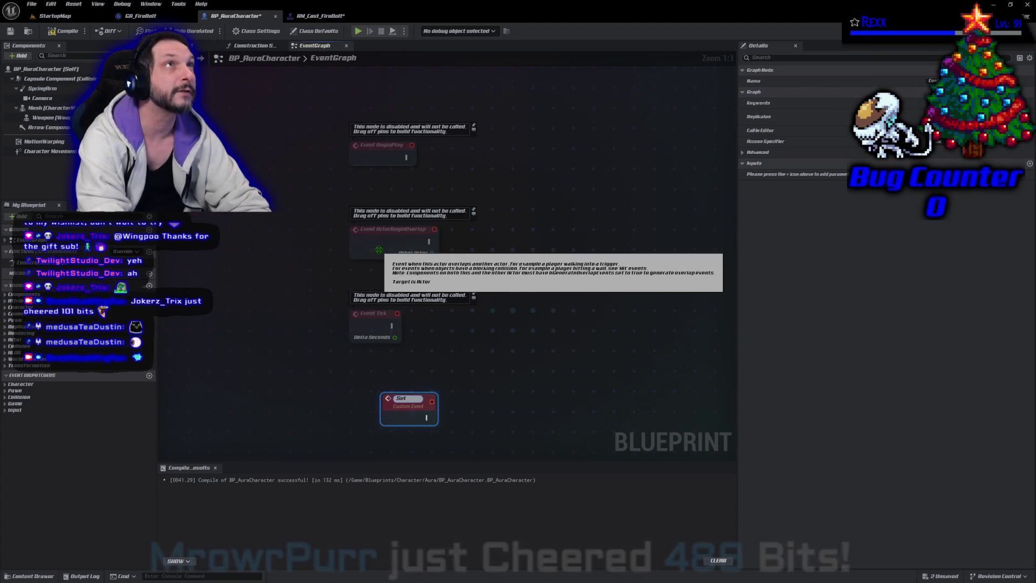
text(FacingTarget)
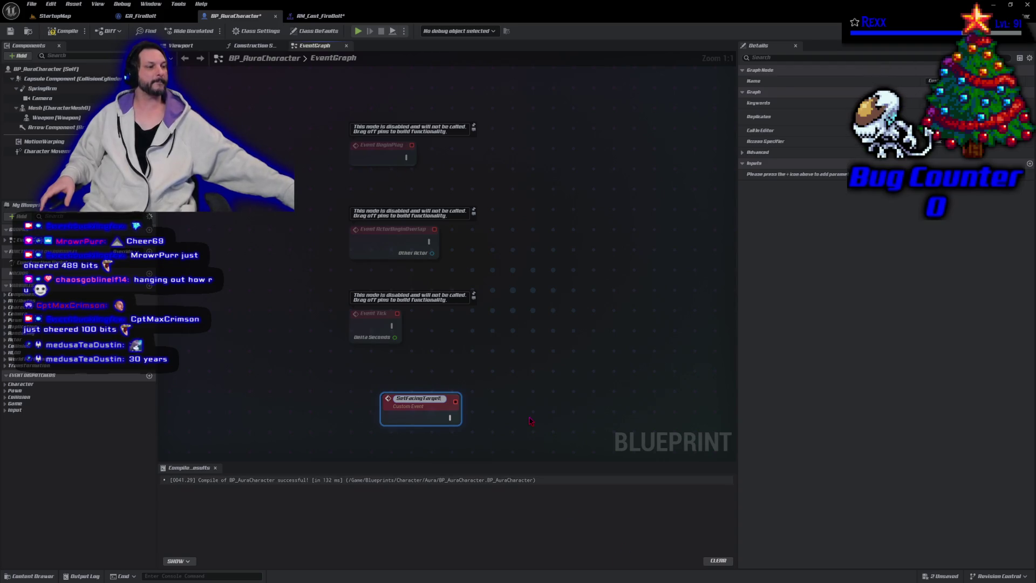
drag(430, 404, 384, 397)
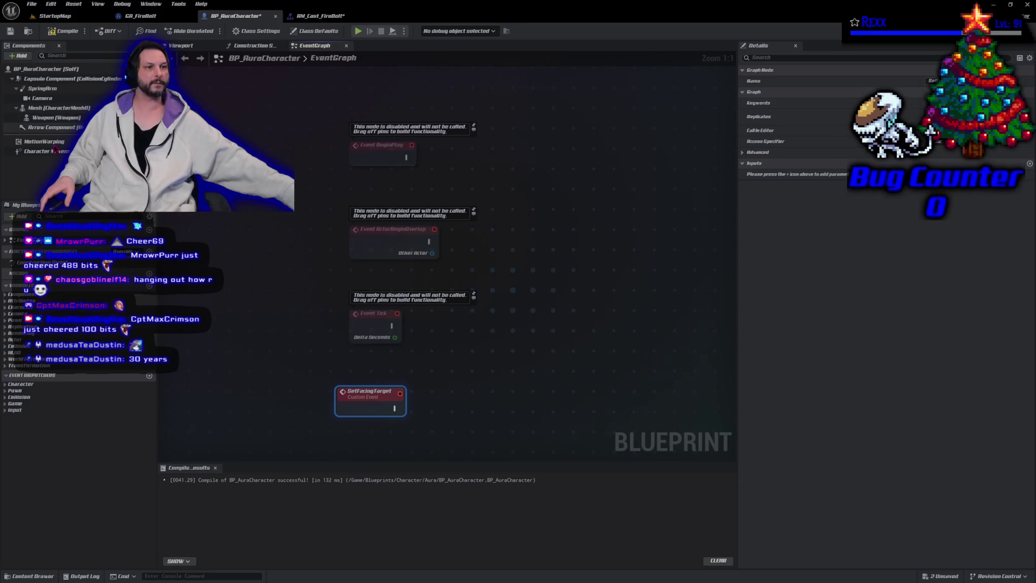
mouse_move(55, 145)
mouse_down()
mouse_move(374, 437)
mouse_move(344, 424)
mouse_up()
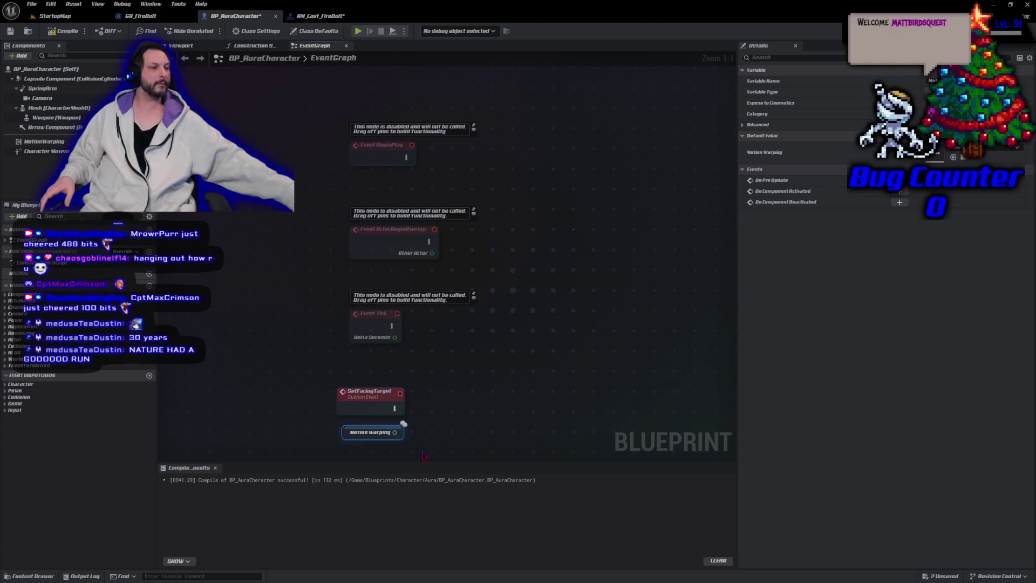
- Call Add or Update Warp Target on Motion Warping, executed from the SetFacingTarget event
drag(395, 432, 429, 424)
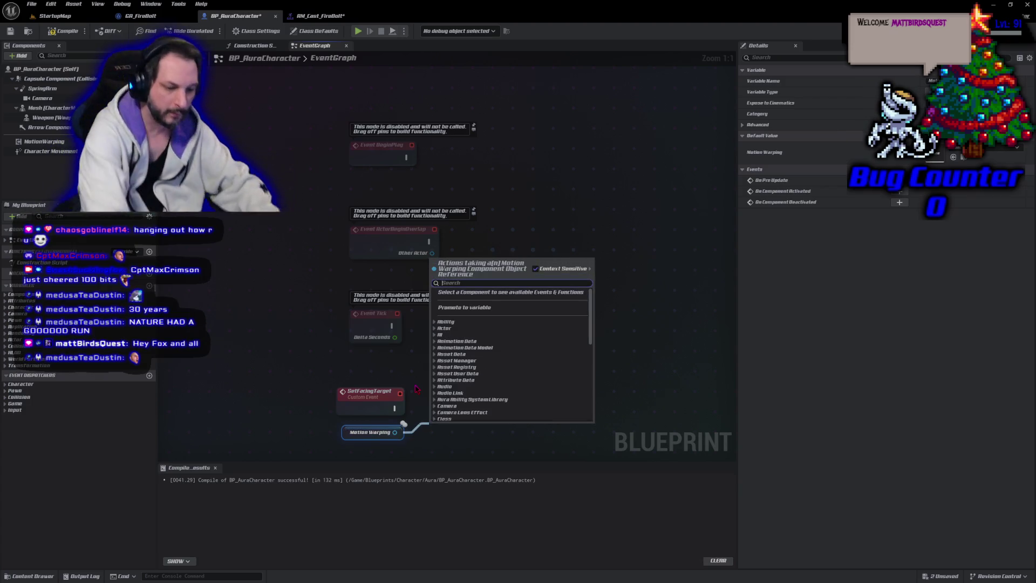
text(add or up)
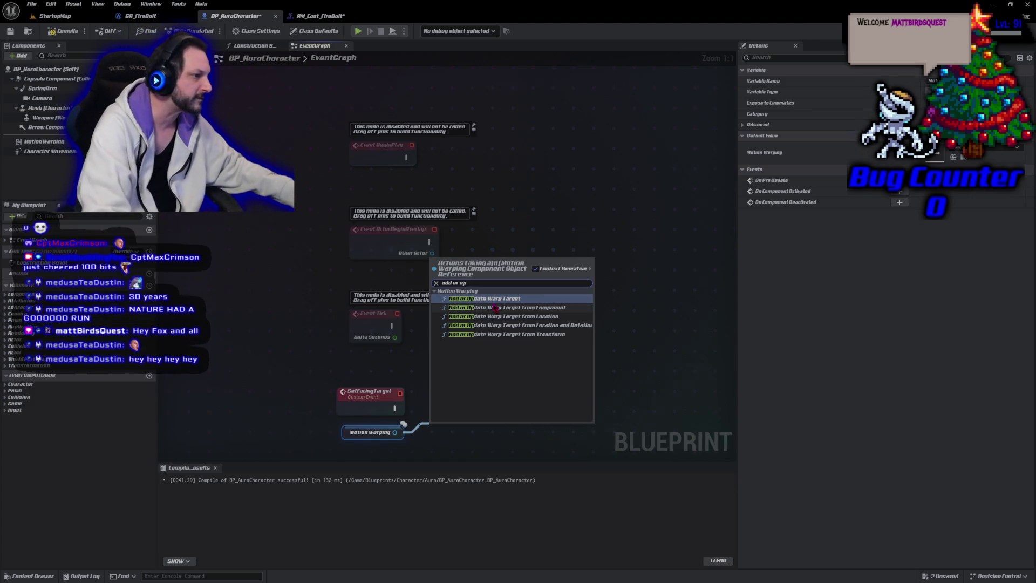
key(Return)
drag(478, 410, 478, 404)
drag(395, 408, 435, 409)
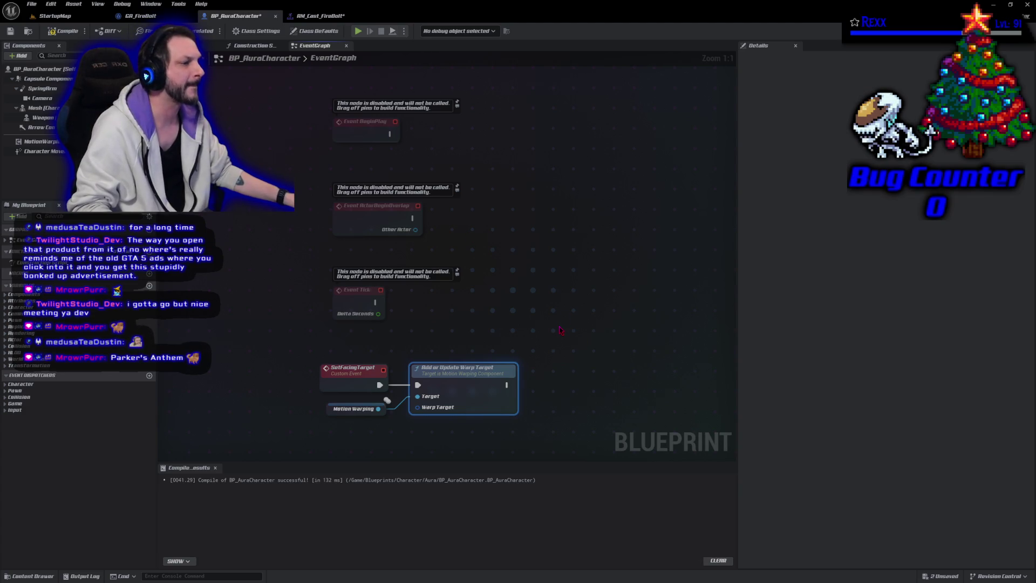
- Swap the warp target call for Add or Update Warp Target From Location off Motion Warping
key(Delete)
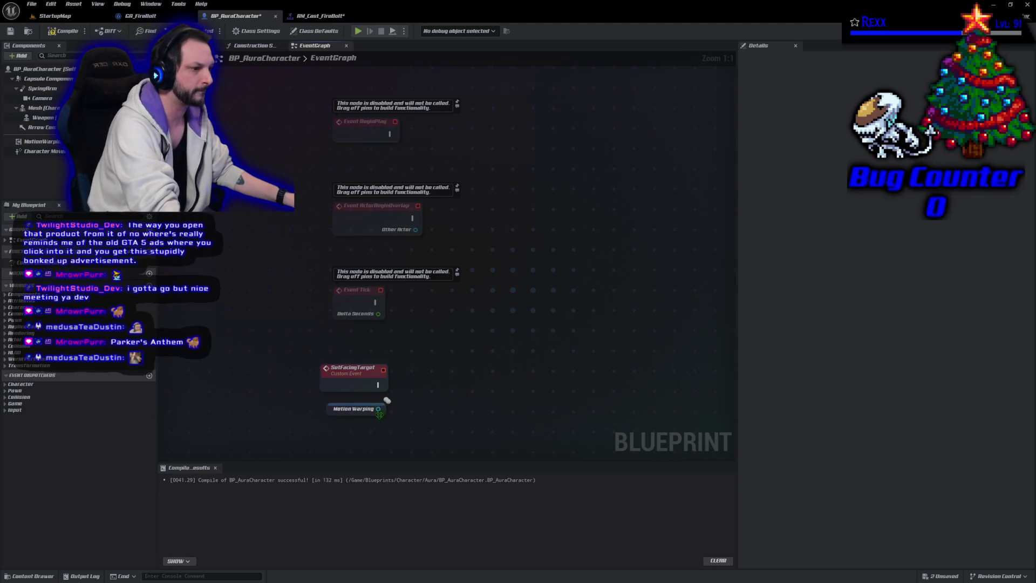
drag(380, 408, 426, 400)
text(a)
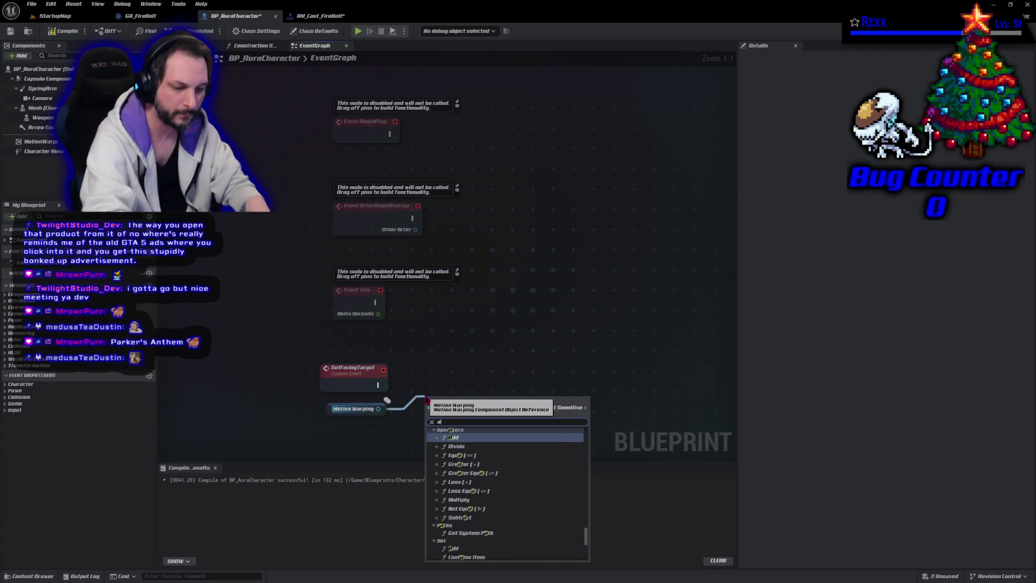
text(dd or update)
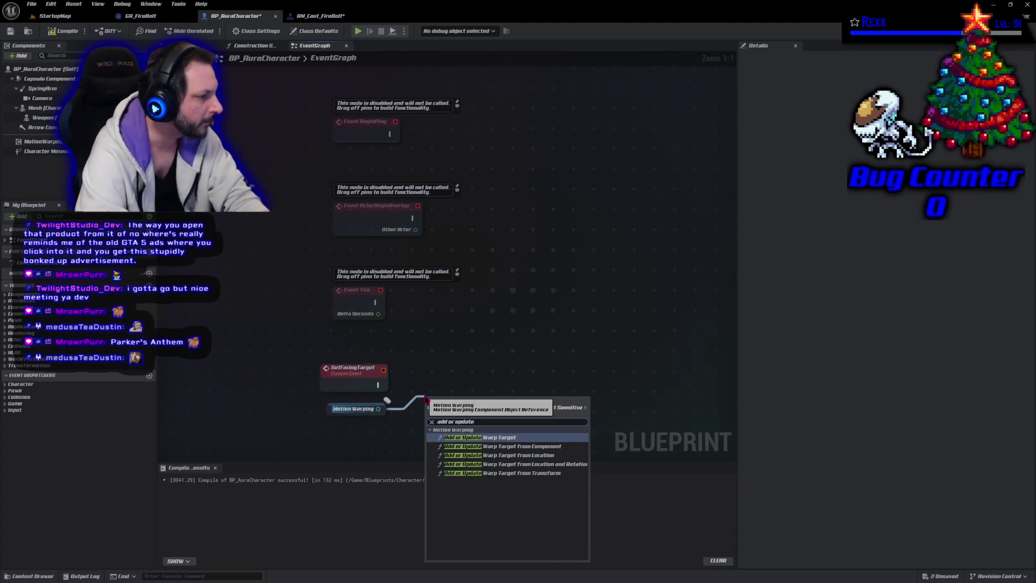
key(Down)
click(481, 454)
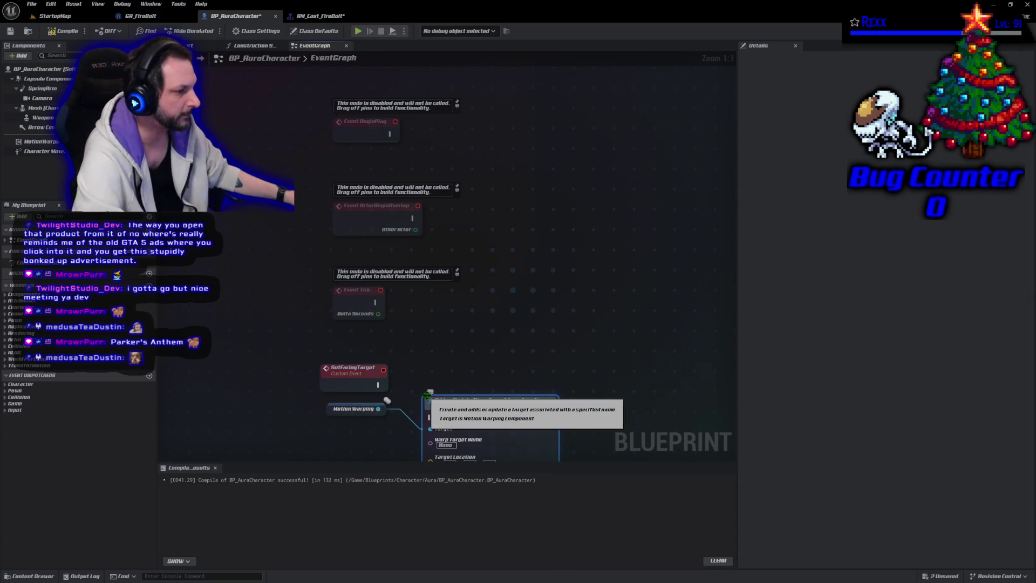
- Wire SetFacingTarget's execution into the From Location node and arrange the nodes beside it
drag(481, 411, 493, 379)
mouse_move(378, 385)
mouse_down()
mouse_move(427, 399)
mouse_move(450, 391)
mouse_up()
drag(637, 399, 598, 328)
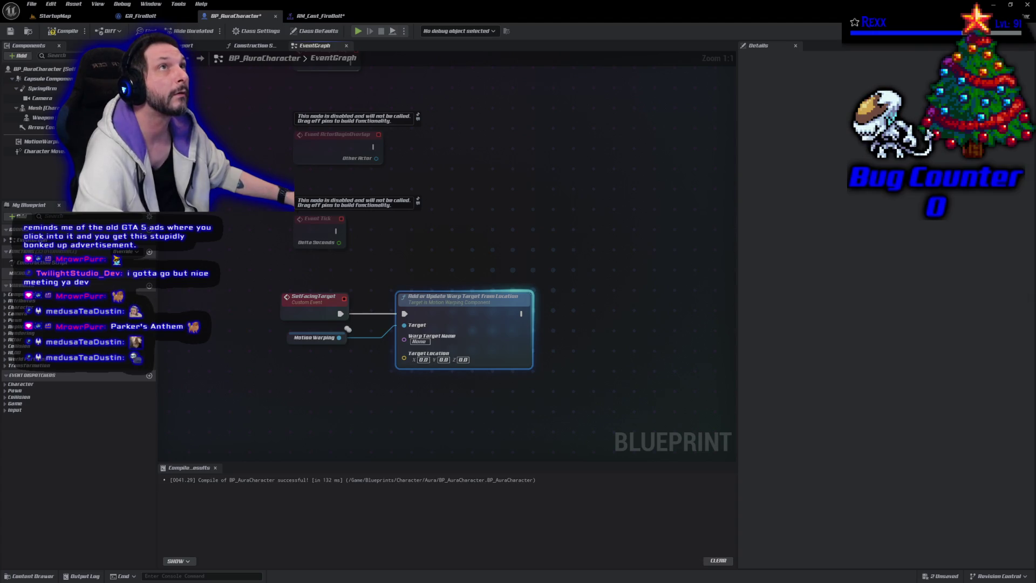
click(296, 307)
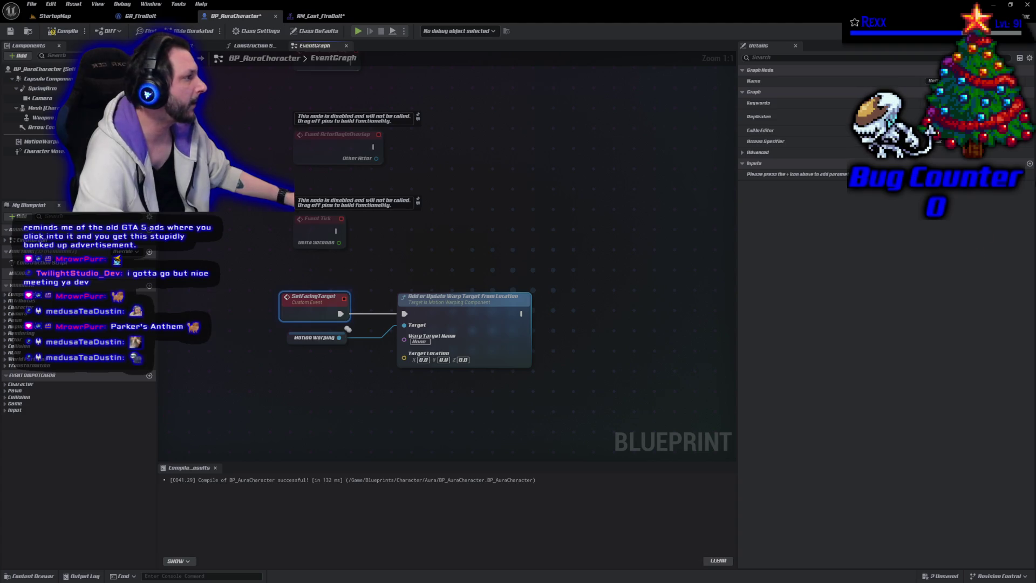
- Give SetFacingTarget a Vector input named FacingTarget
click(1029, 163)
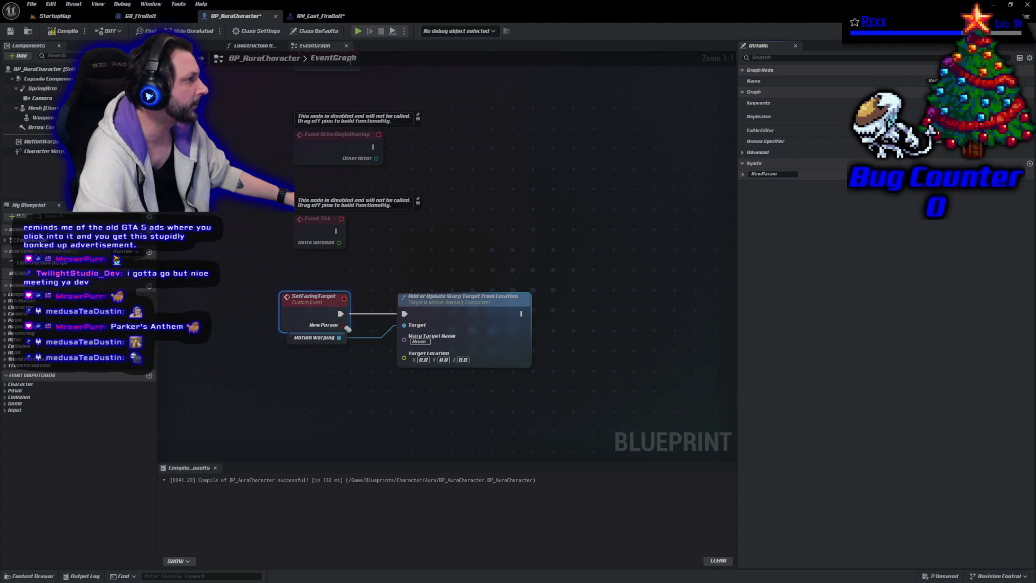
click(998, 174)
click(936, 253)
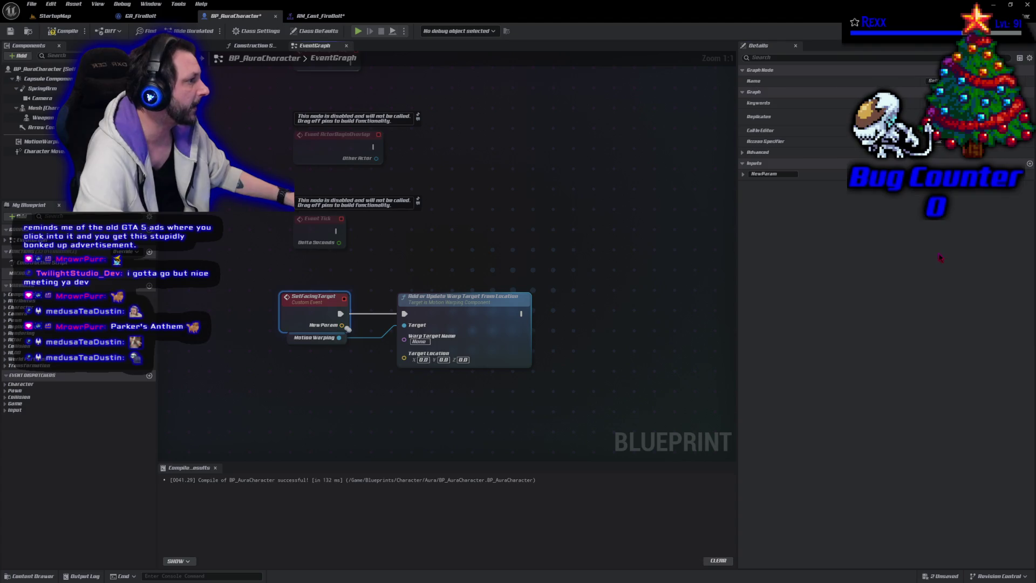
click(791, 175)
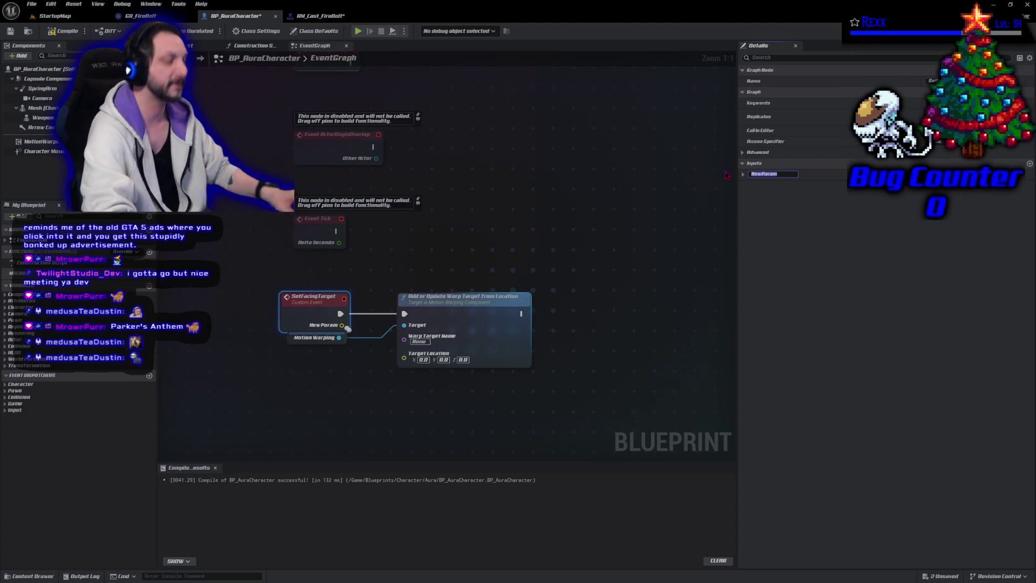
text(FacingT)
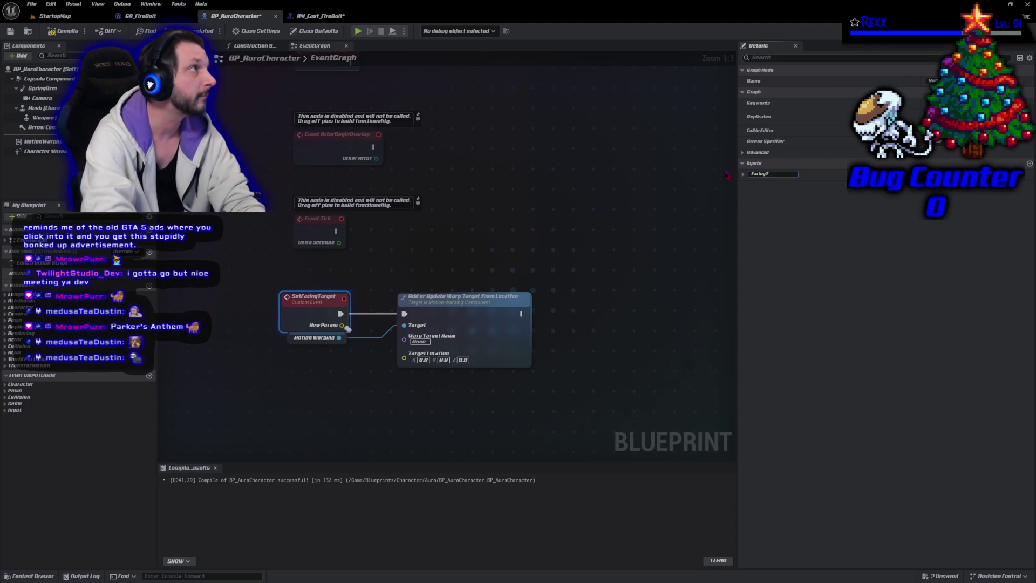
text(arget)
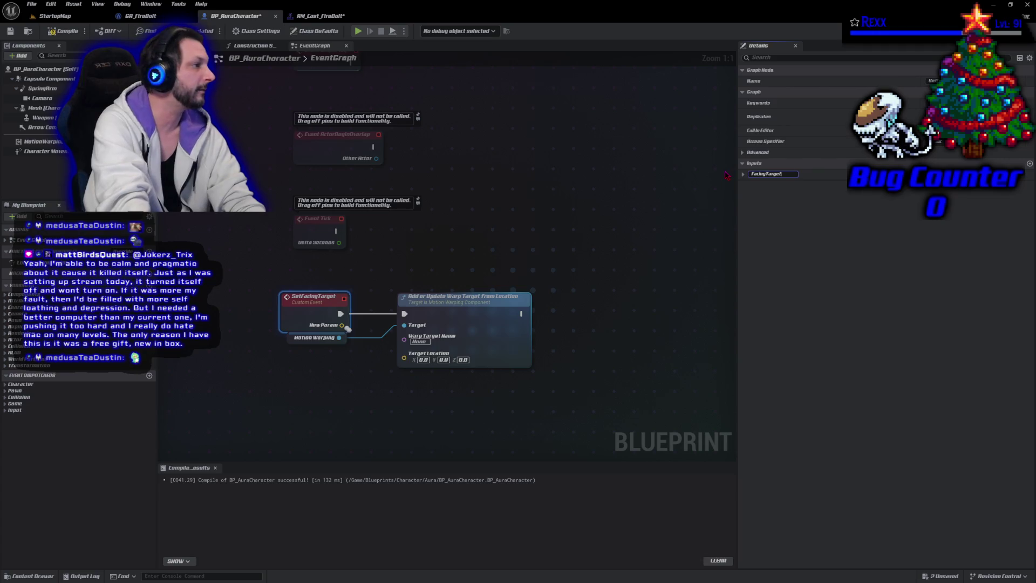
key(Return)
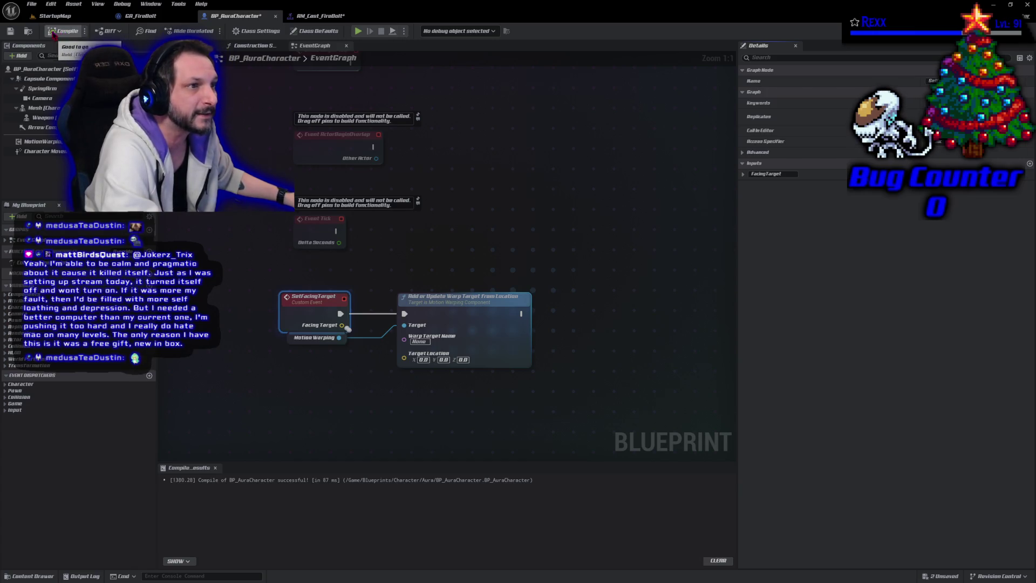
- Save BP_AuraCharacter and close the save validation log
click(11, 31)
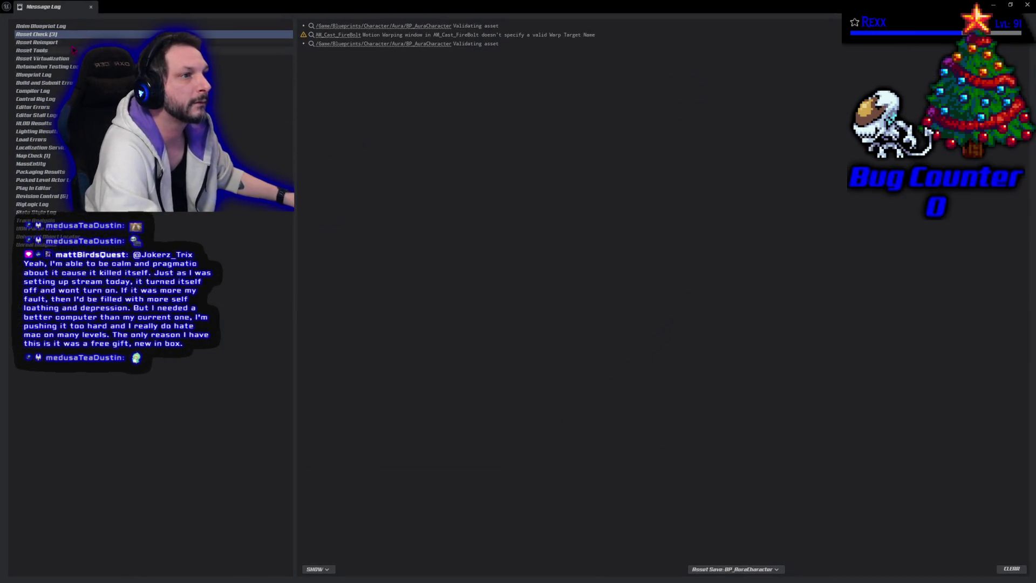
key(ctrl+s)
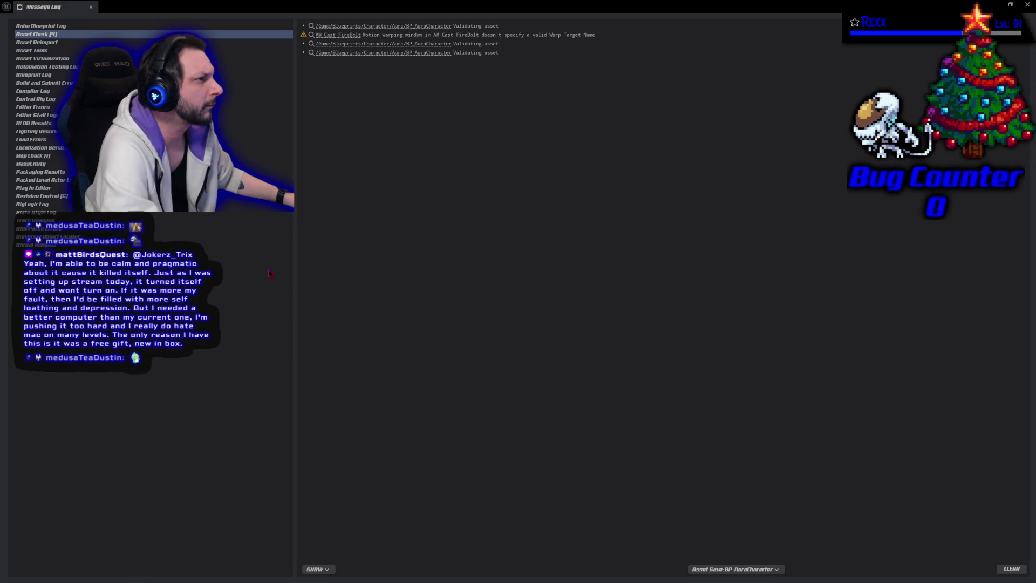
click(91, 7)
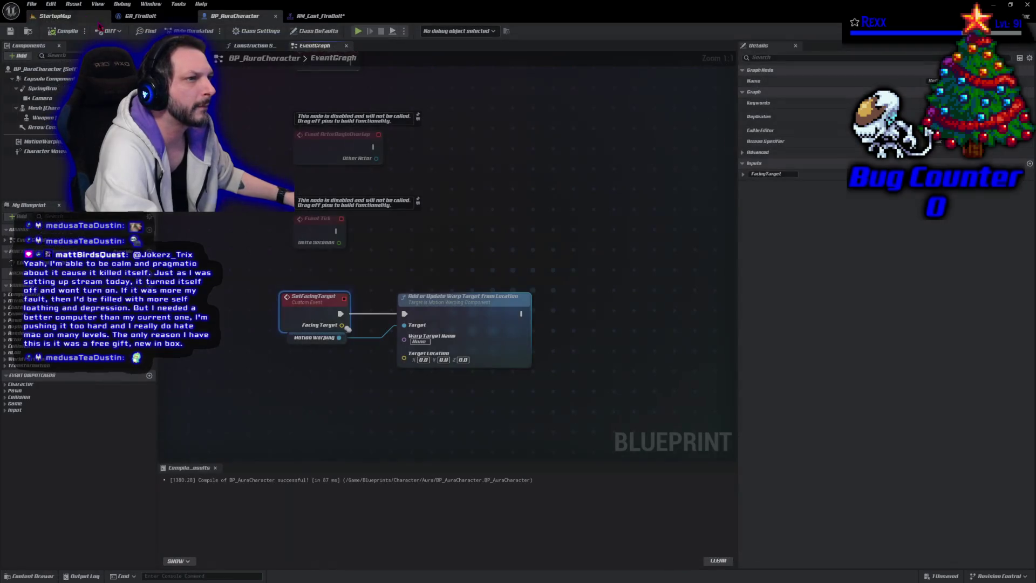
- Target Motion Warping and set the From Location node's warp target name to FacingTarget
drag(308, 341, 404, 354)
click(321, 351)
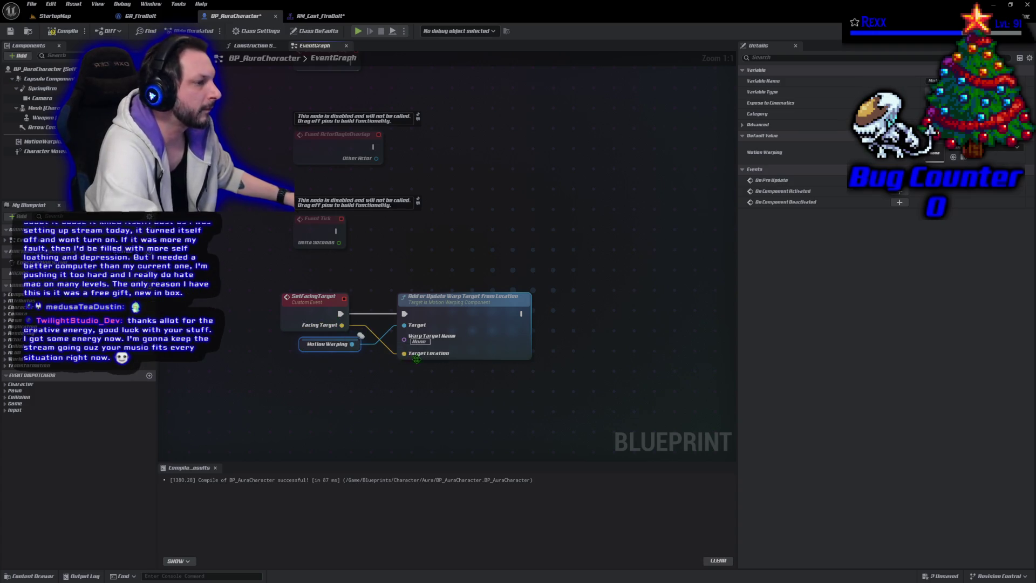
click(419, 341)
text(FacingT)
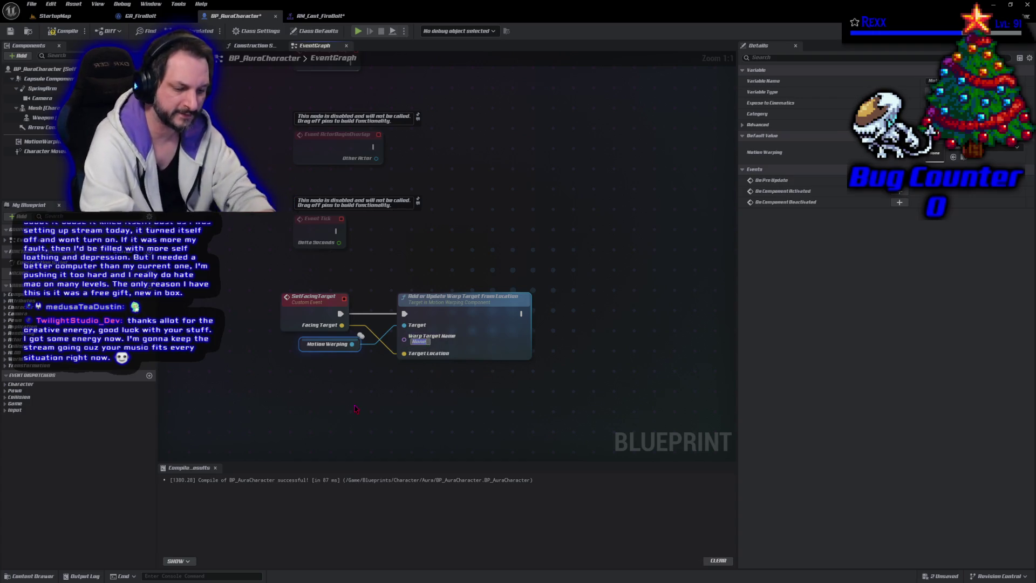
text(arget)
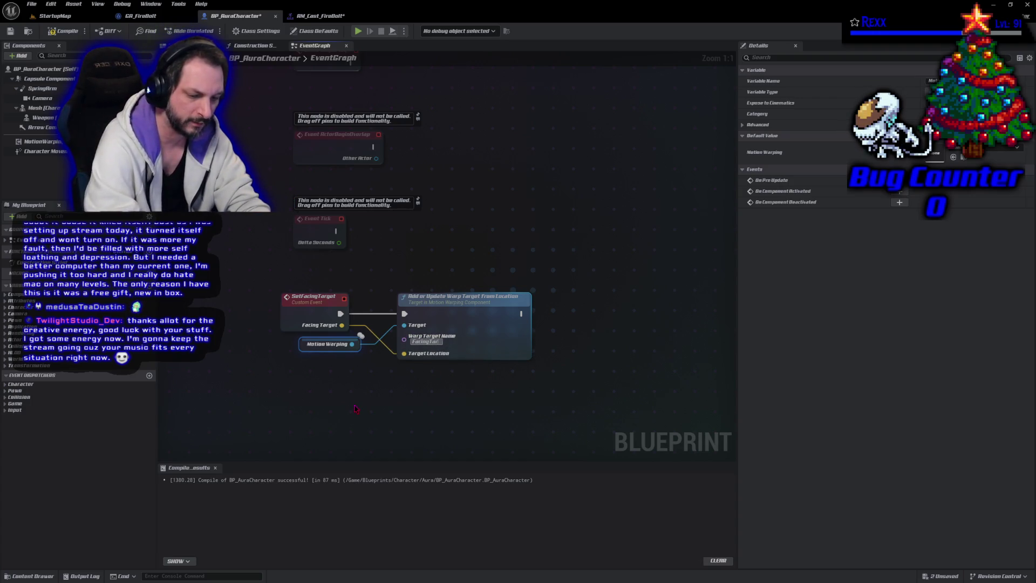
key(Return)
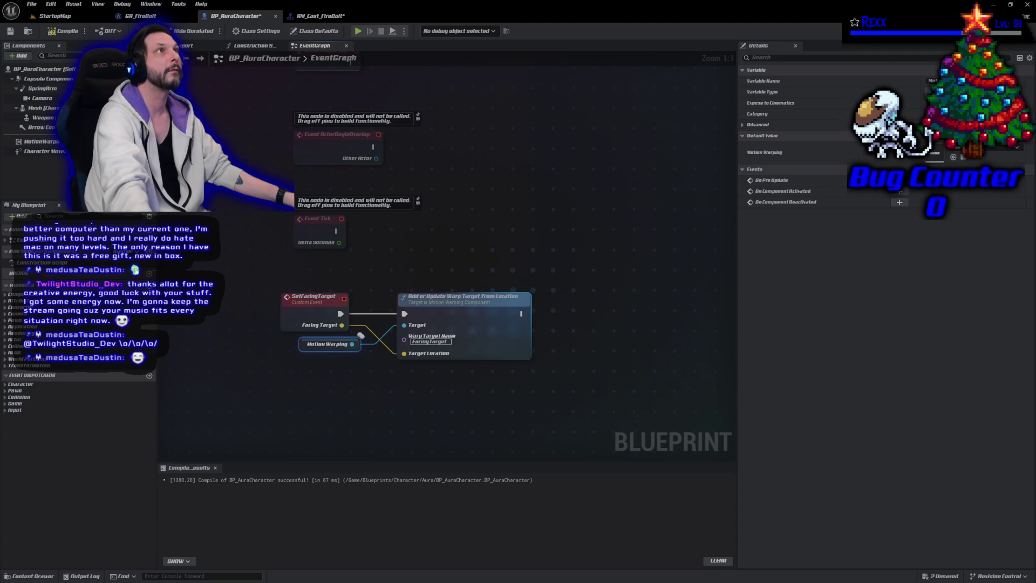
- Compile BP_AuraCharacter and save it via File > Save
click(64, 31)
click(34, 6)
click(49, 59)
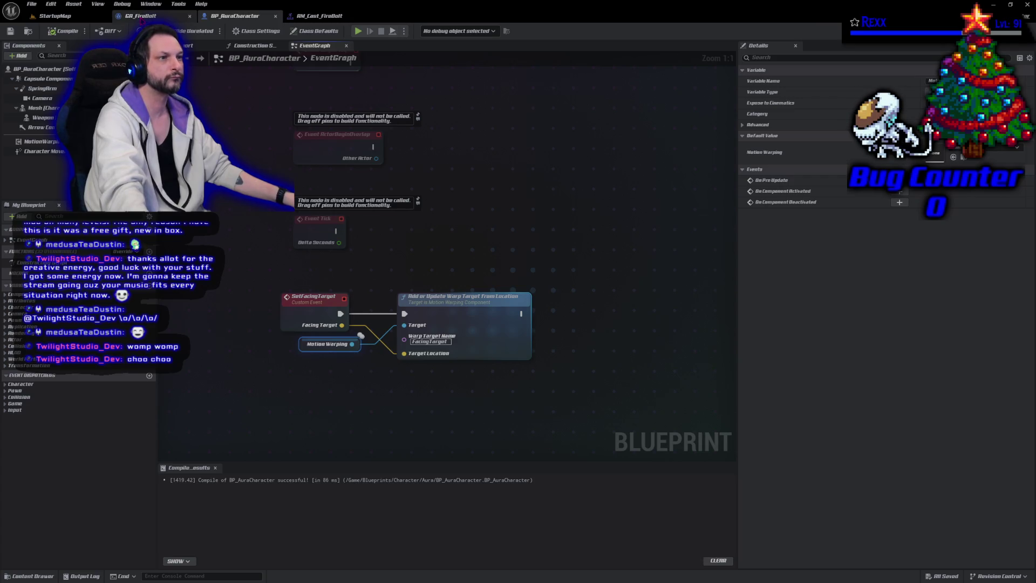
- Back in AM_Cast_FireBolt, end the MotionWarping window slightly earlier, start it at montage start, and save
click(141, 16)
click(319, 15)
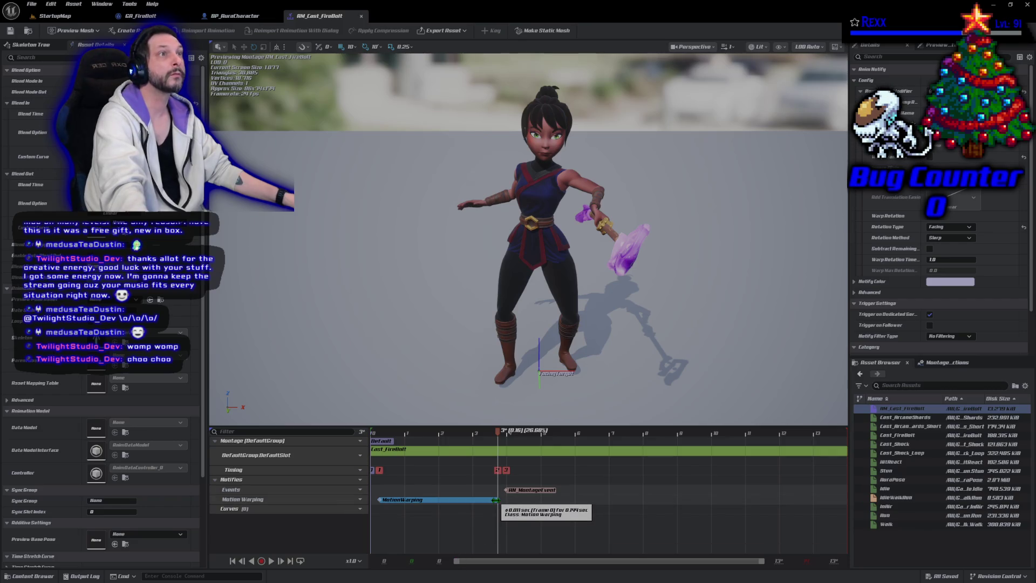
drag(497, 499, 489, 499)
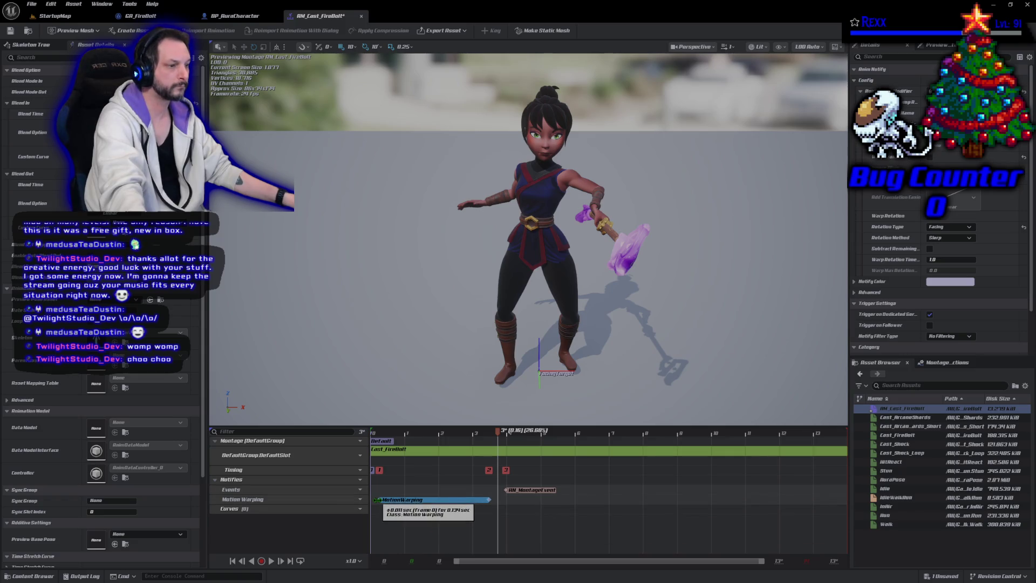
drag(377, 500, 380, 500)
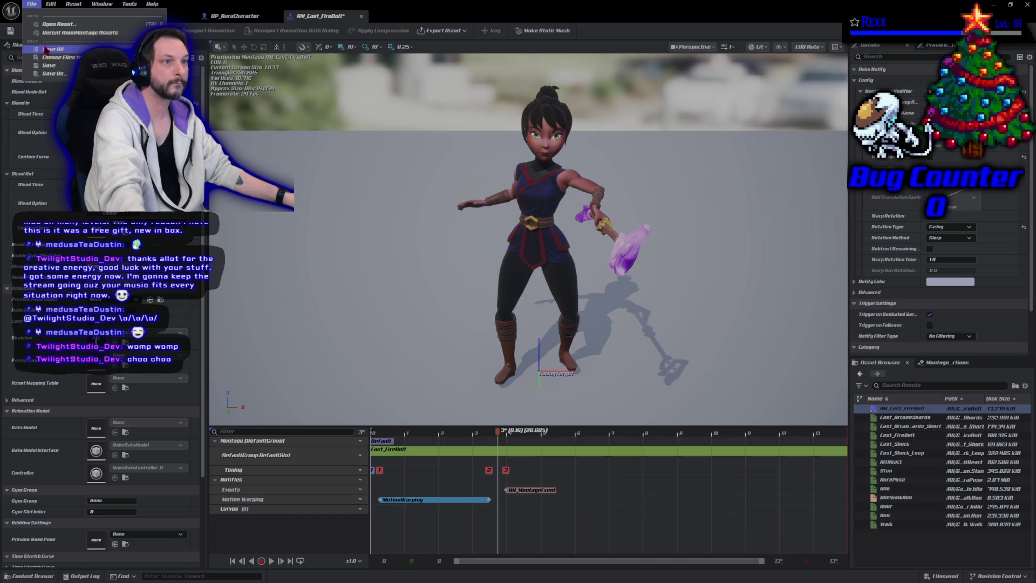
key(ctrl+s)
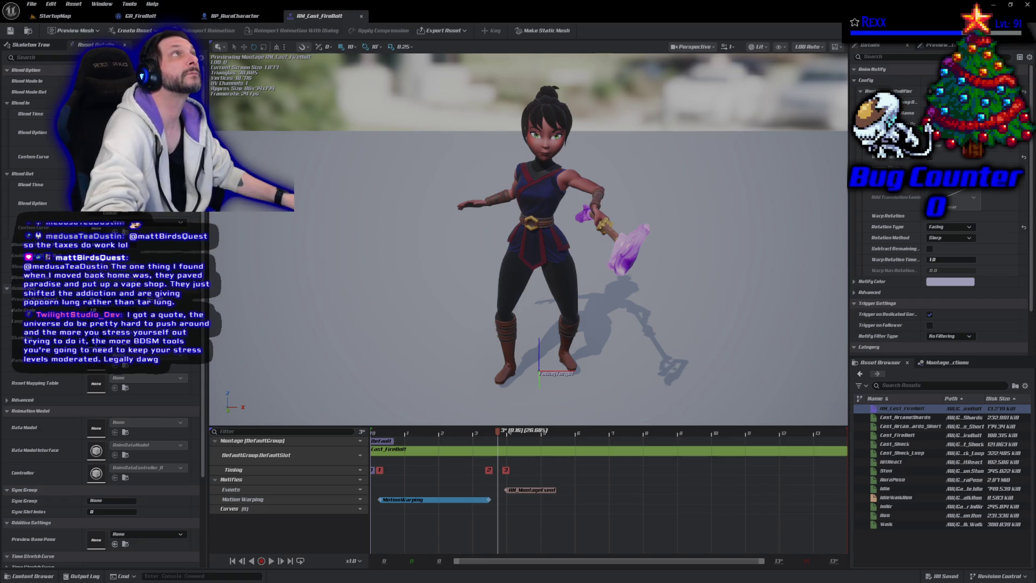
click(140, 16)
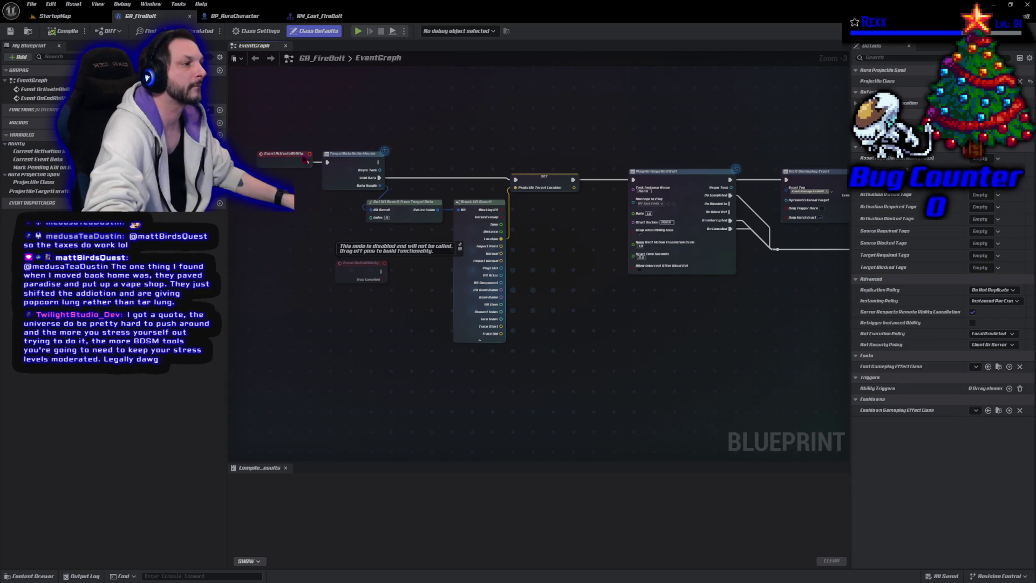
- Shift the montage, wait and spawn nodes right to make room before the montage node
drag(581, 330, 251, 126)
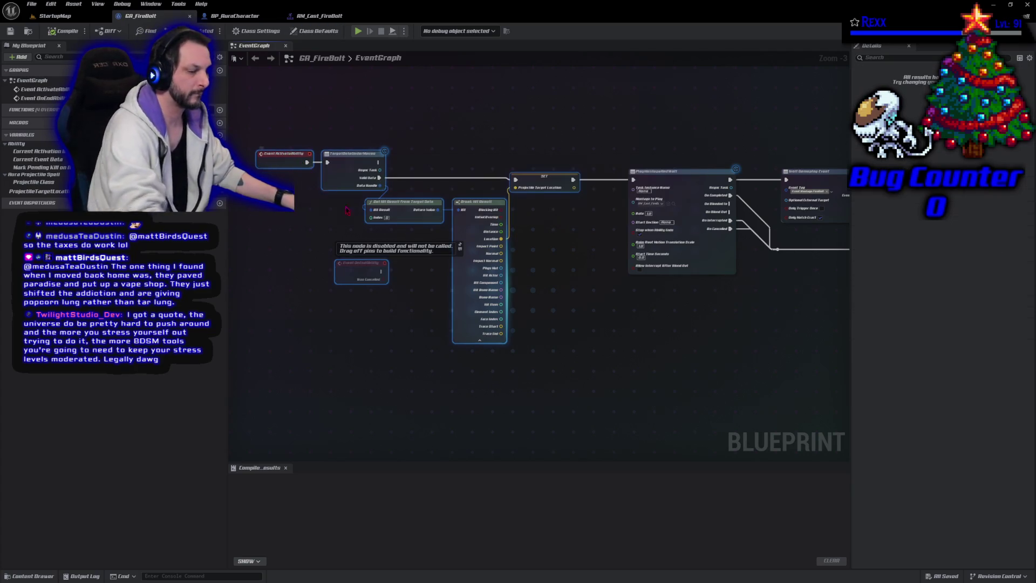
scroll(408, 259, down, 3)
scroll(408, 258, up, 2)
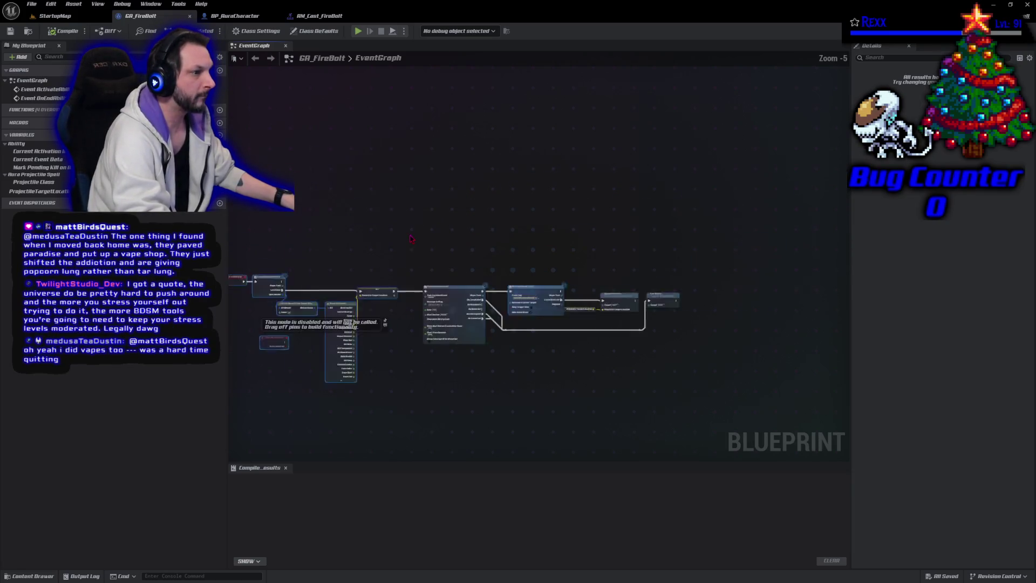
drag(413, 211, 744, 350)
drag(682, 292, 798, 292)
mouse_move(432, 305)
mouse_down()
mouse_move(552, 334)
mouse_move(496, 254)
mouse_up()
click(552, 334)
- Add Get Avatar Actor from Actor Info and cast its result to BP_AuraCharacter beside the Set node
right_click(449, 249)
text(get)
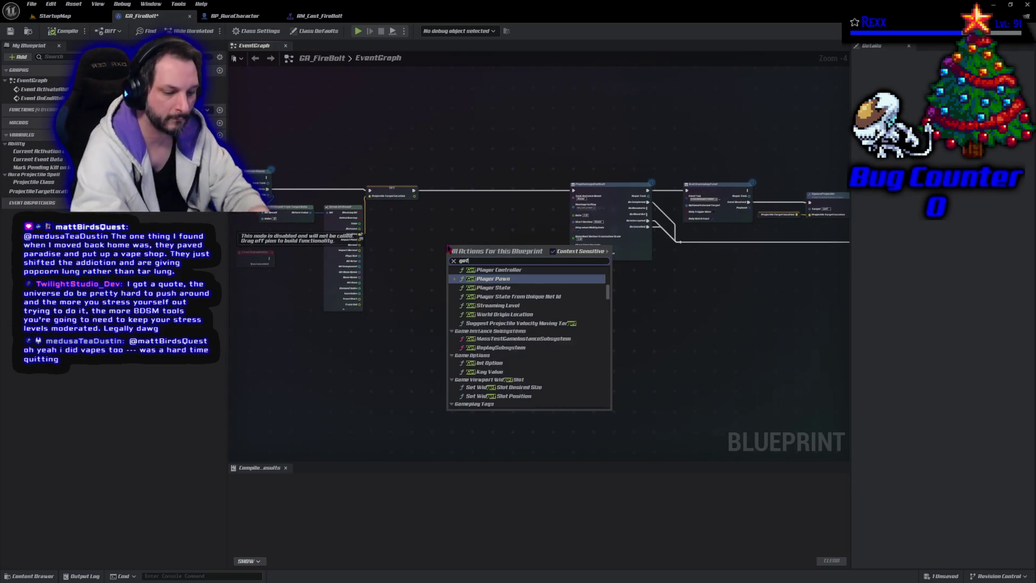
text( ava)
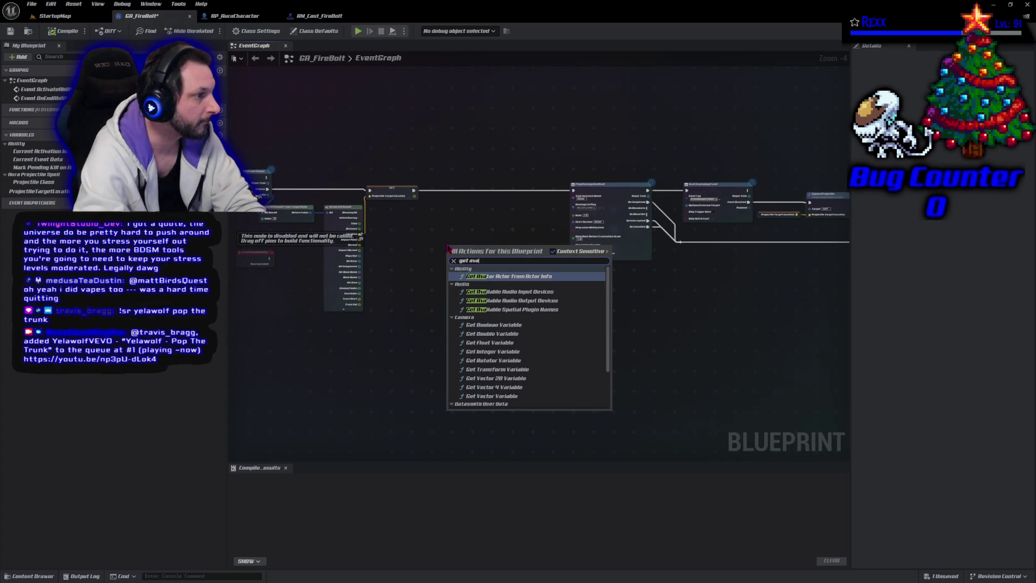
key(Return)
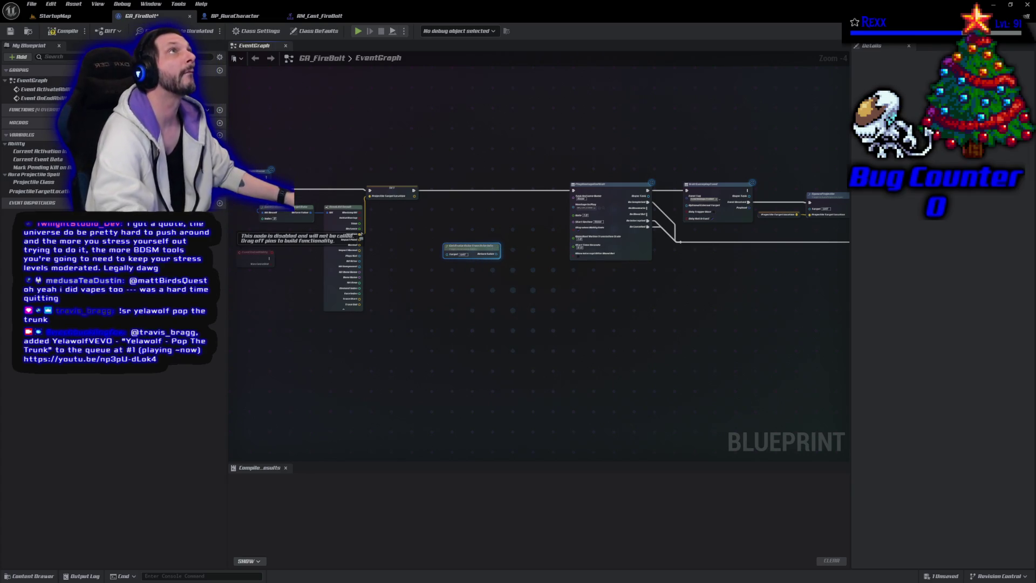
mouse_move(464, 247)
mouse_down()
mouse_move(397, 241)
mouse_move(432, 253)
mouse_move(447, 241)
mouse_up()
text(cast t)
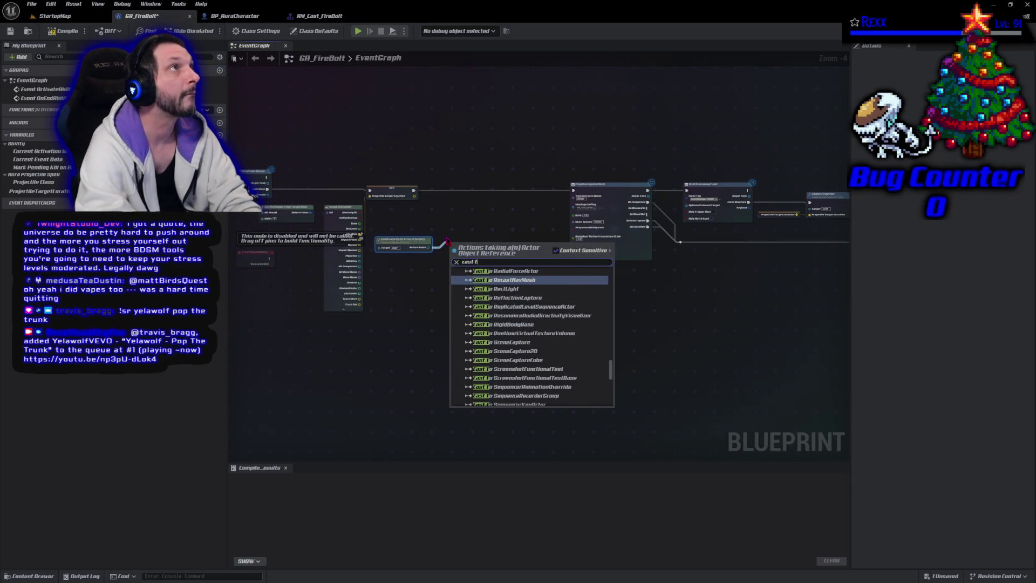
text(o bp)
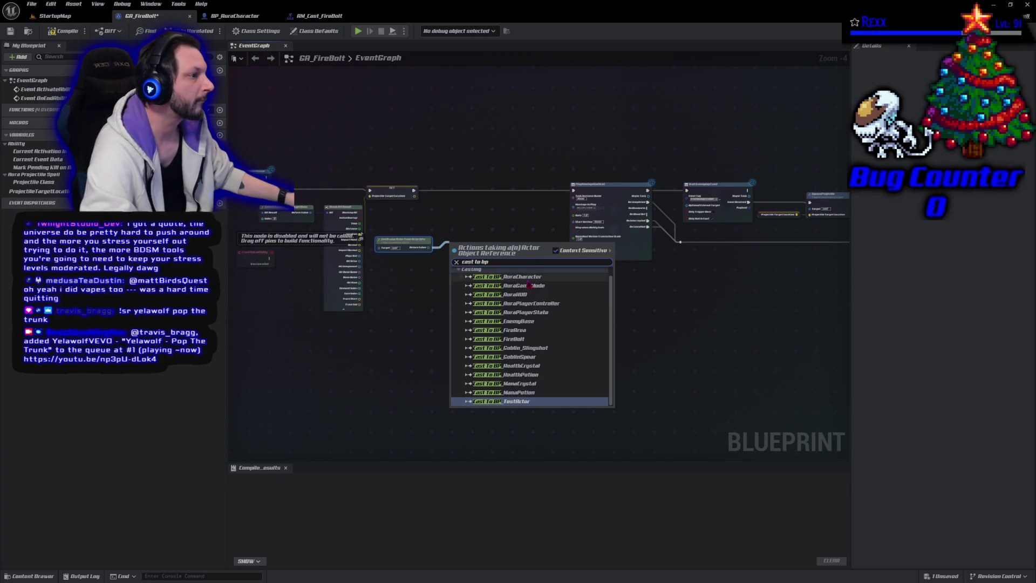
click(522, 277)
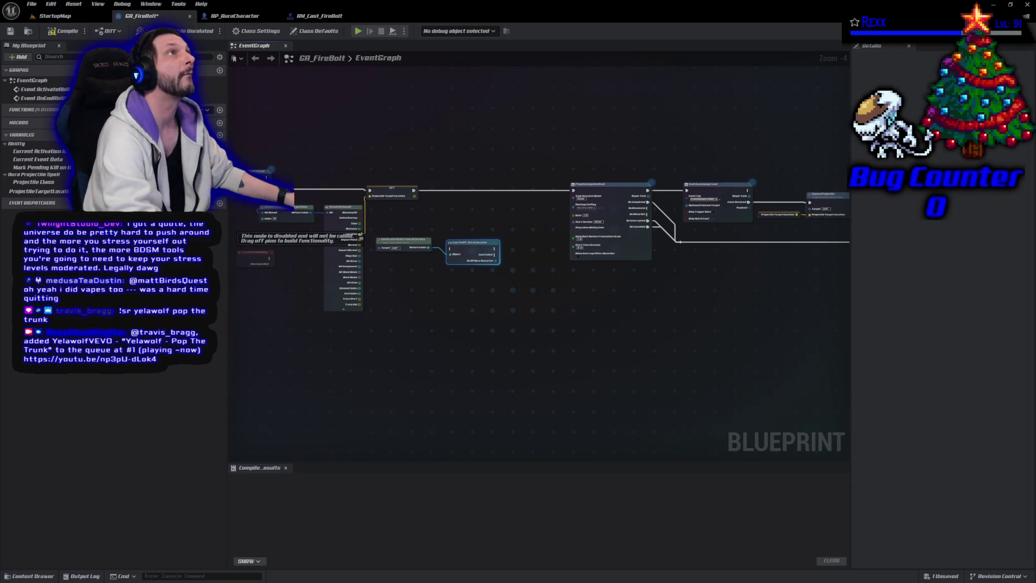
mouse_move(467, 243)
mouse_down()
mouse_move(459, 184)
mouse_move(444, 194)
mouse_move(569, 199)
mouse_move(573, 190)
mouse_up()
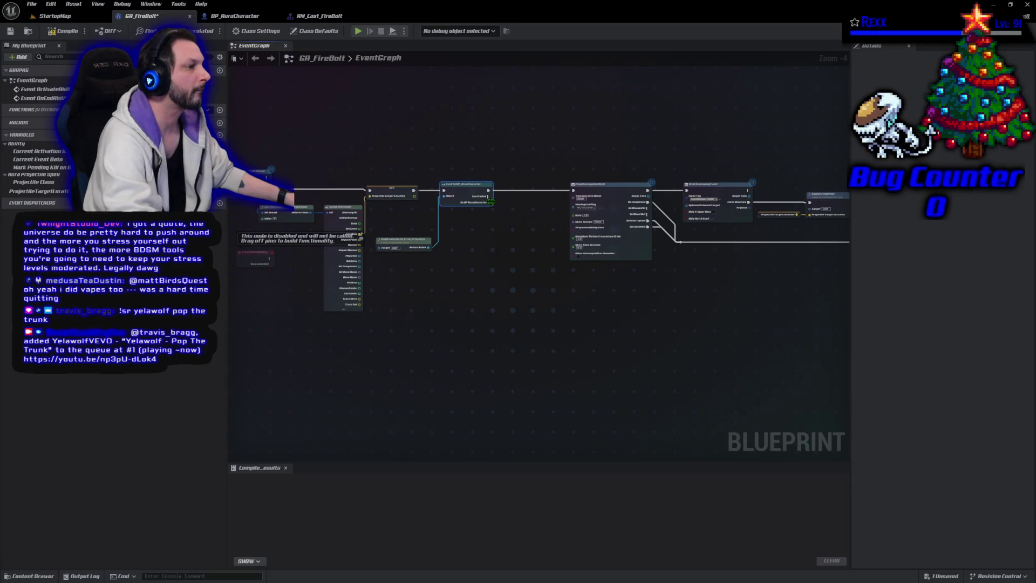
drag(492, 205, 504, 204)
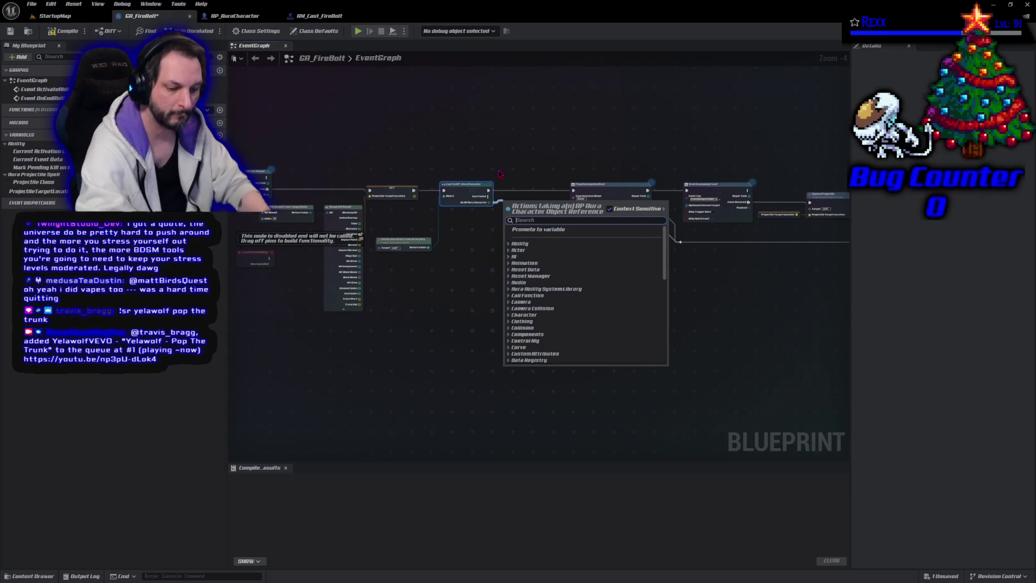
- Call Set Facing Target on the cast character in the execution chain, then compile and save
text(set facing target)
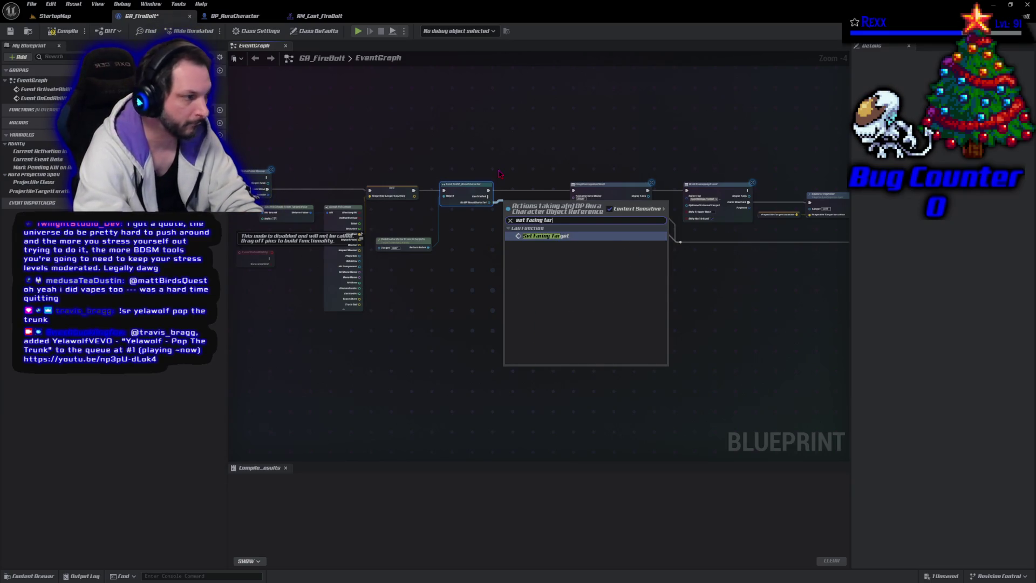
key(Return)
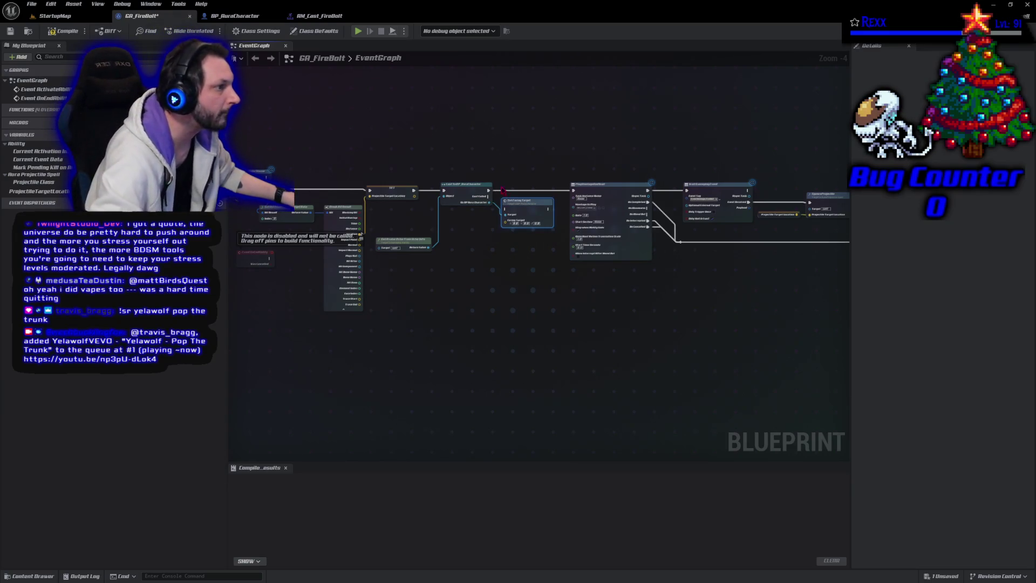
mouse_move(573, 191)
mouse_down()
mouse_move(517, 210)
mouse_move(547, 209)
mouse_move(543, 196)
mouse_up()
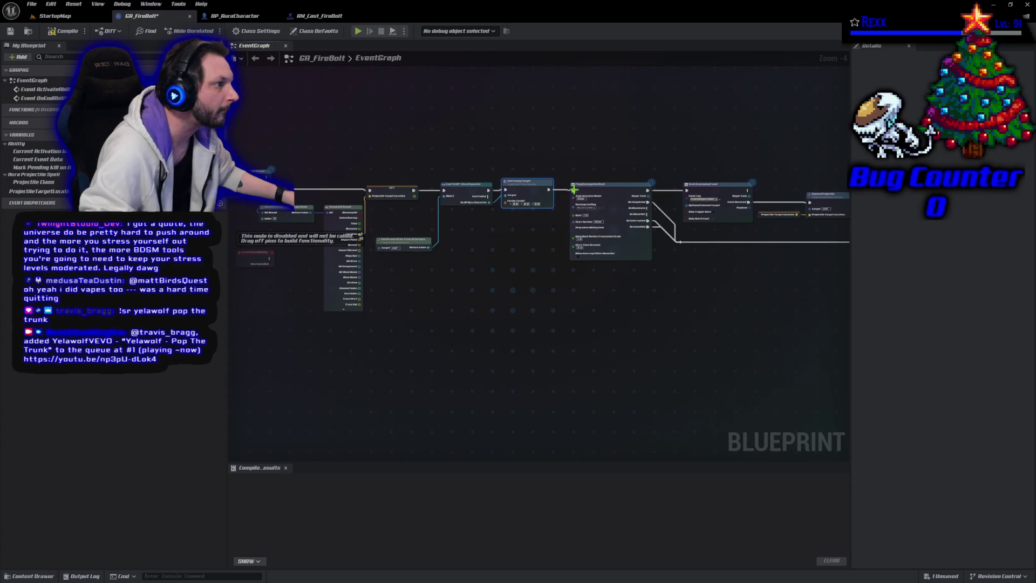
key(F7)
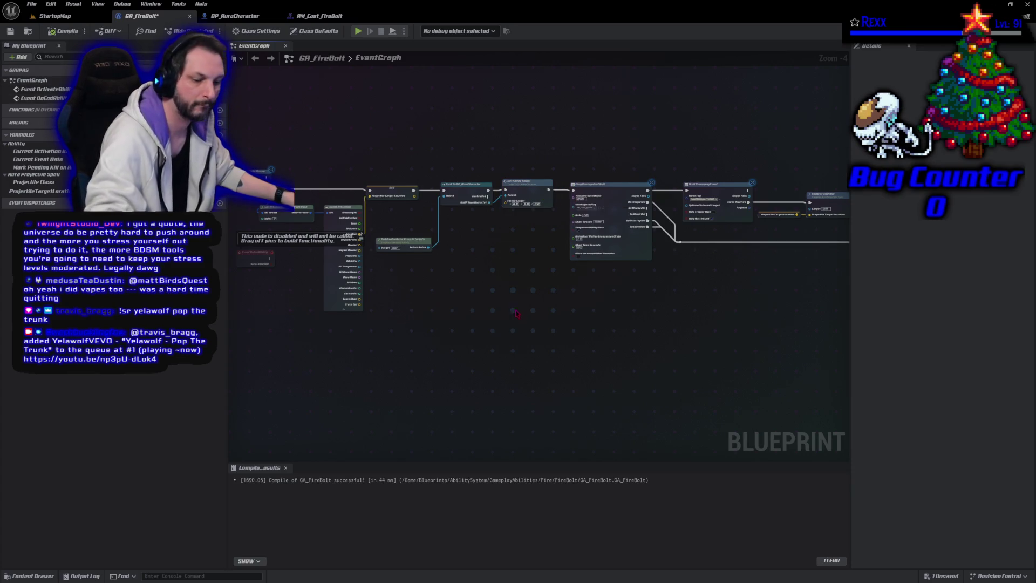
key(ctrl+s)
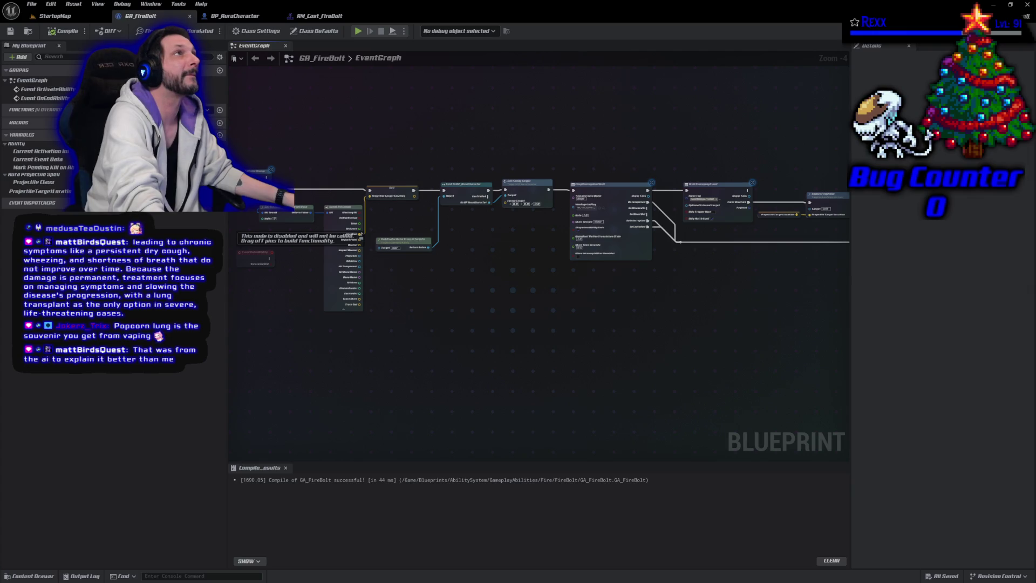
- Scroll up the GA_FireBolt event graph to review the saved nodes
scroll(522, 236, up, 2)
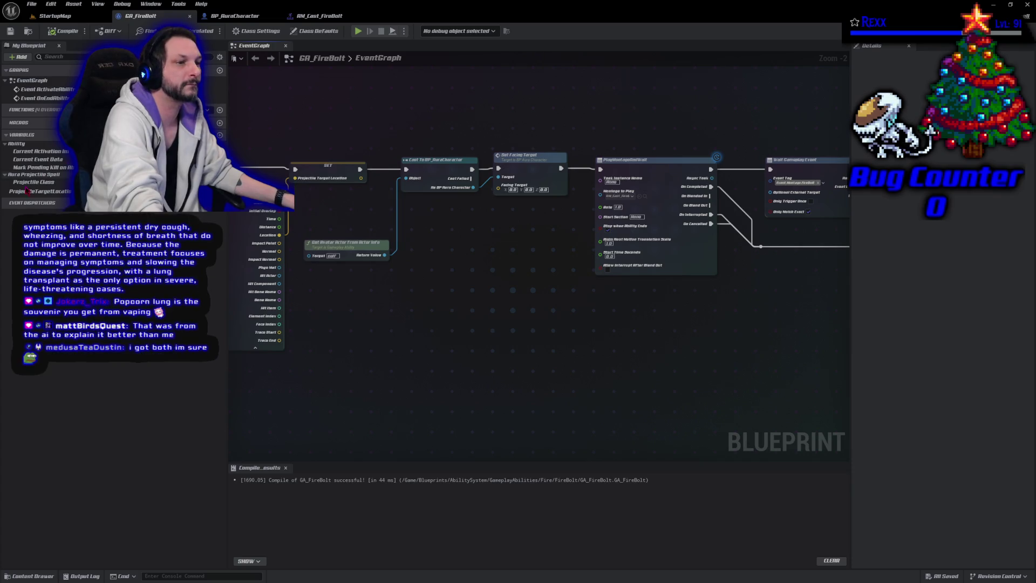
- Feed ProjectileTargetLocation into Set Facing Target's Facing Target pin, recompile, and return to StartupMap
mouse_move(37, 191)
mouse_down()
mouse_move(486, 238)
mouse_move(500, 195)
mouse_move(432, 199)
mouse_up()
click(64, 32)
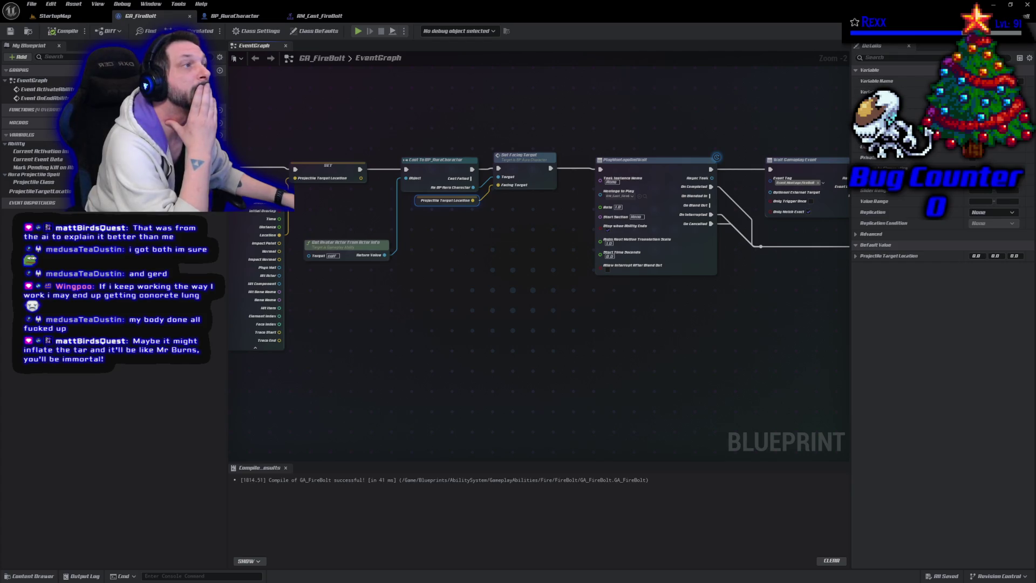
click(56, 16)
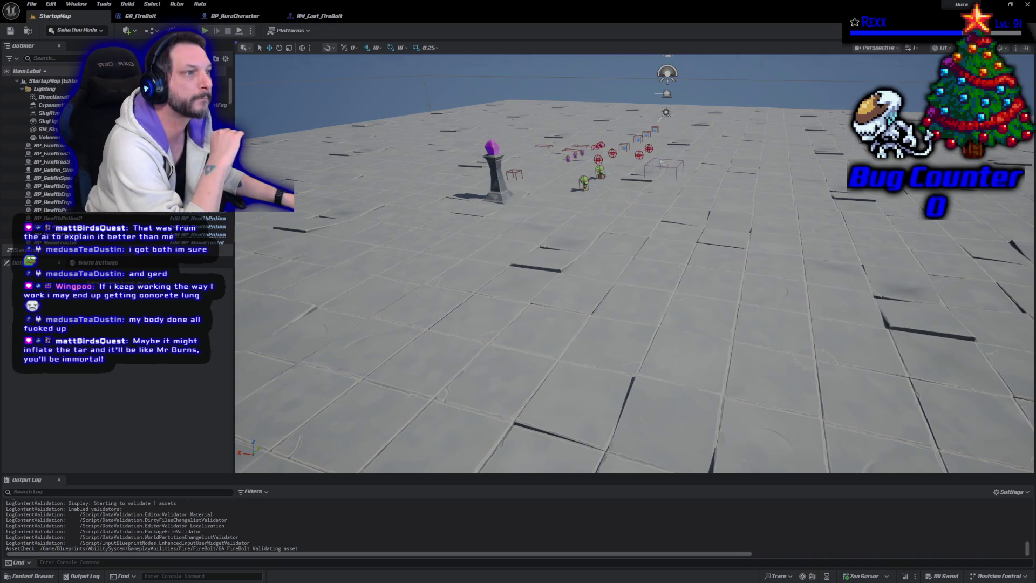
- Play StartupMap in the editor, cast fire bolts in every direction, then stop the session
key(alt+p)
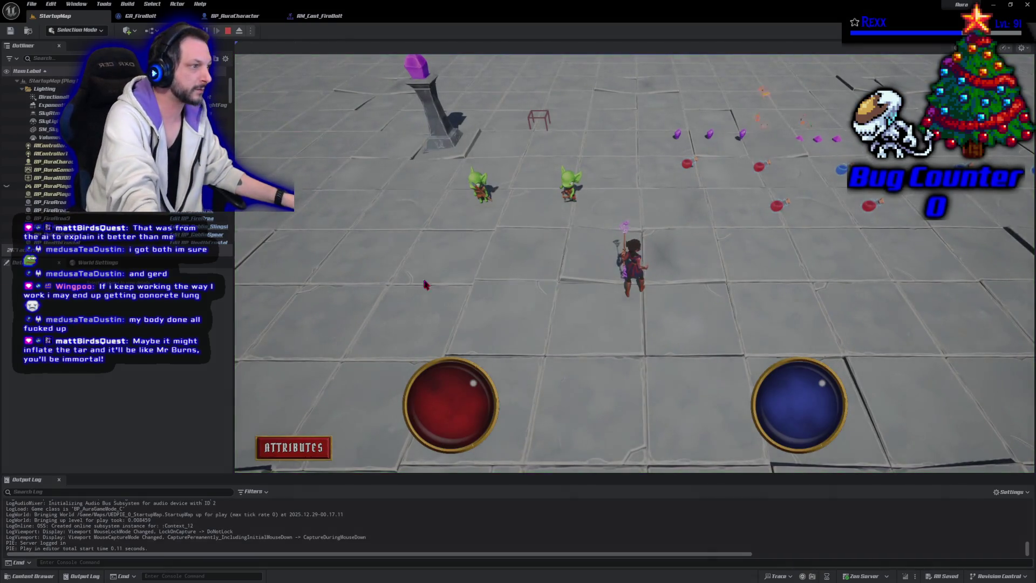
click(415, 278)
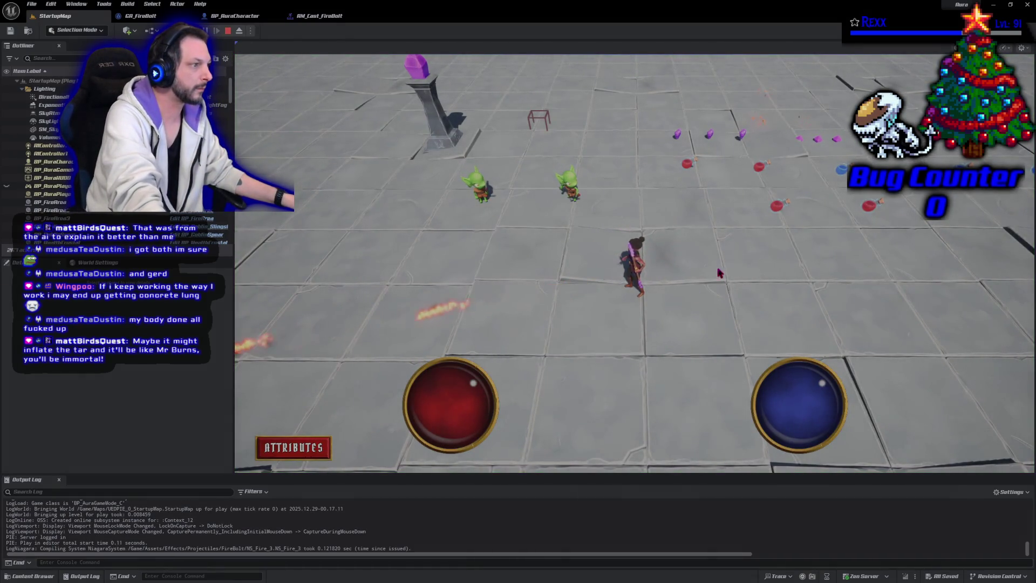
click(719, 275)
click(691, 353)
click(481, 189)
click(656, 293)
click(482, 319)
click(699, 171)
click(663, 388)
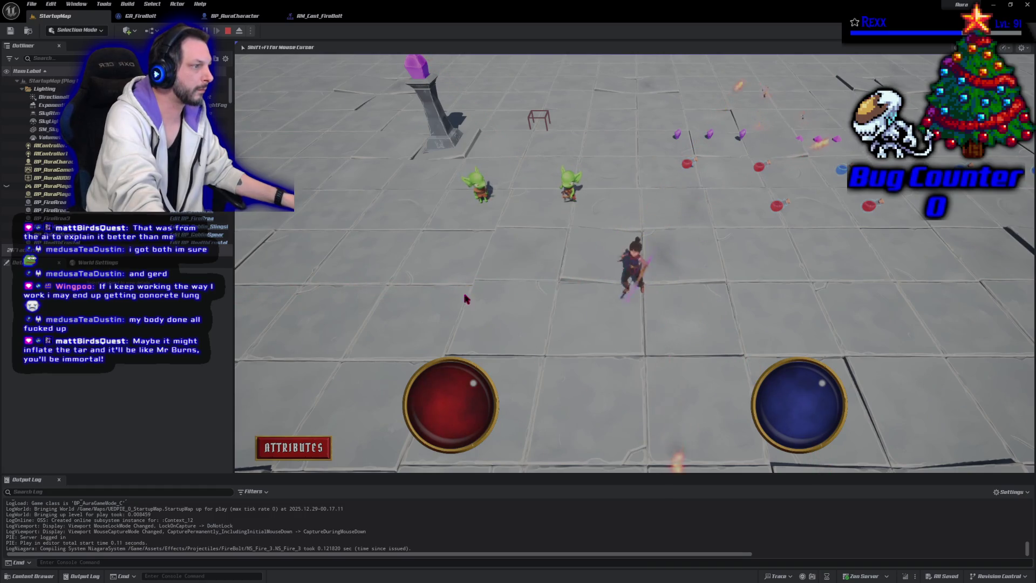
click(545, 399)
click(507, 162)
click(615, 135)
click(718, 210)
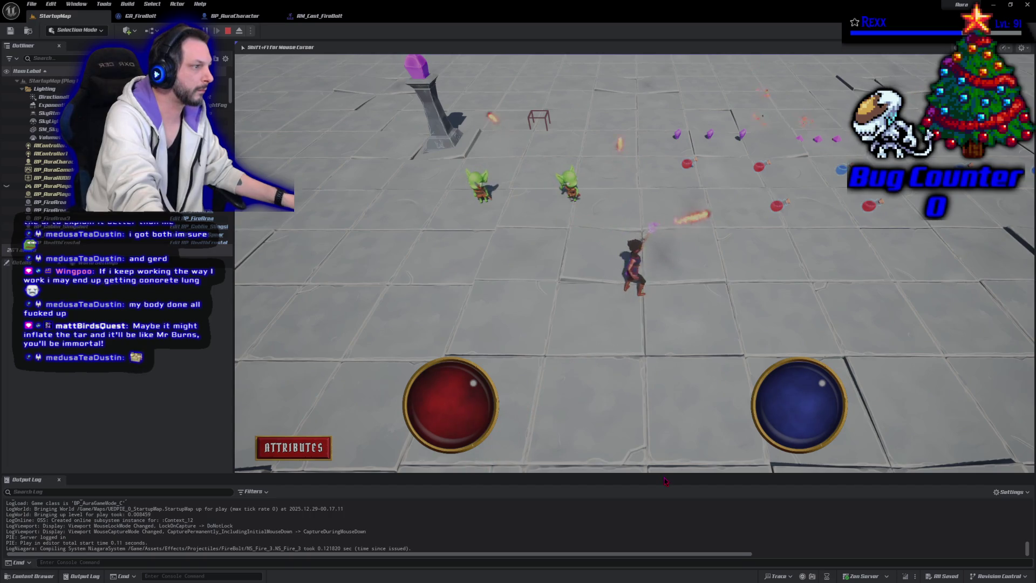
click(667, 481)
click(682, 485)
click(699, 490)
click(718, 324)
click(486, 319)
click(540, 270)
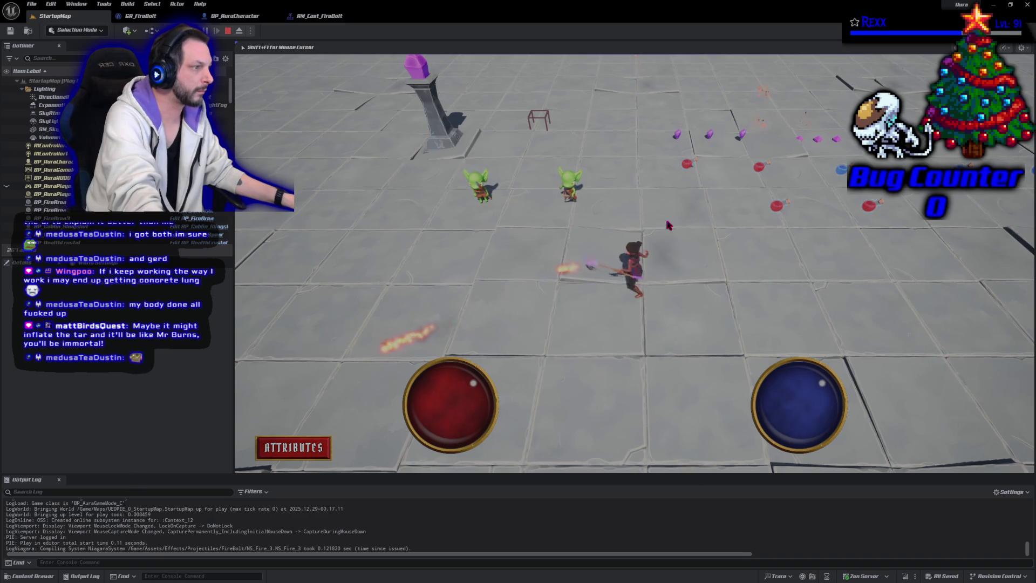
click(669, 225)
click(669, 225)
click(443, 329)
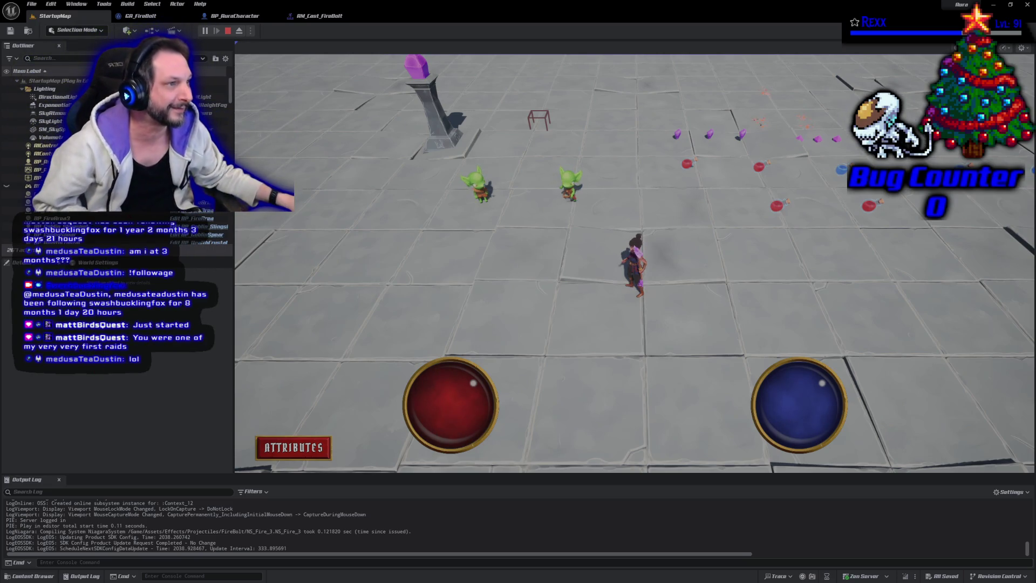
key(Escape)
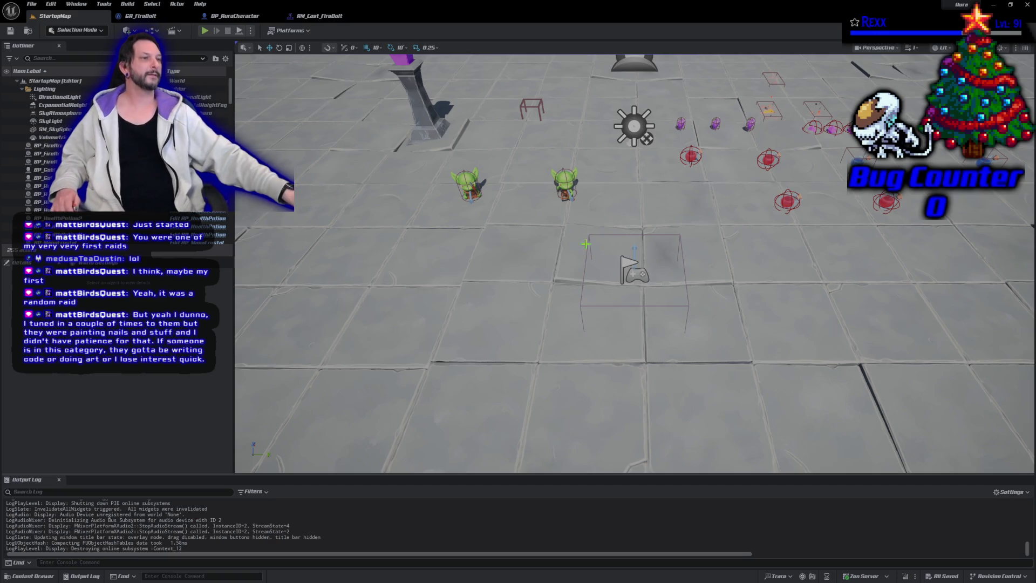
mouse_move(510, 6)
mouse_down()
mouse_move(537, 553)
mouse_move(502, 3)
mouse_up()
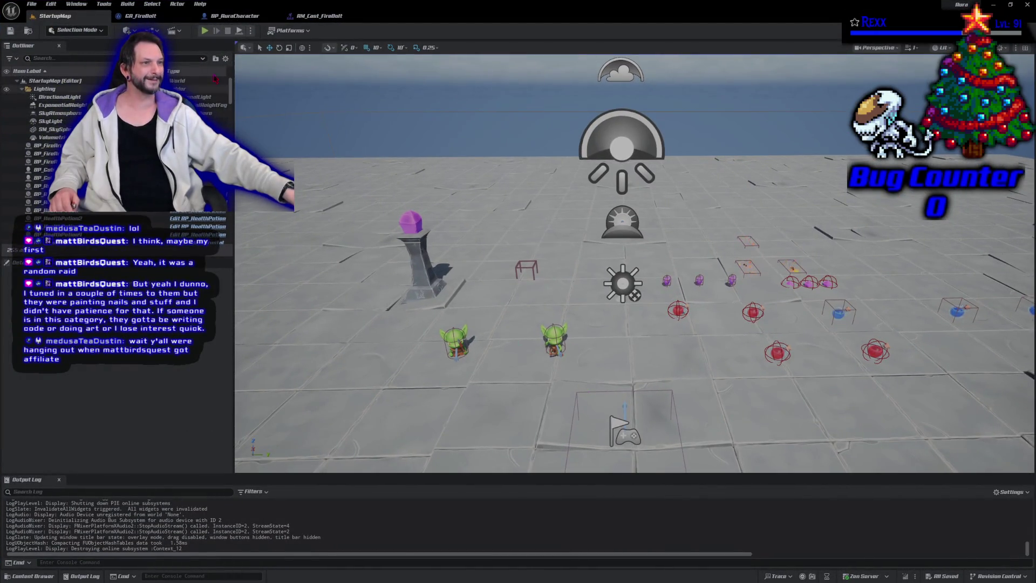
key(alt+p)
click(537, 289)
click(685, 407)
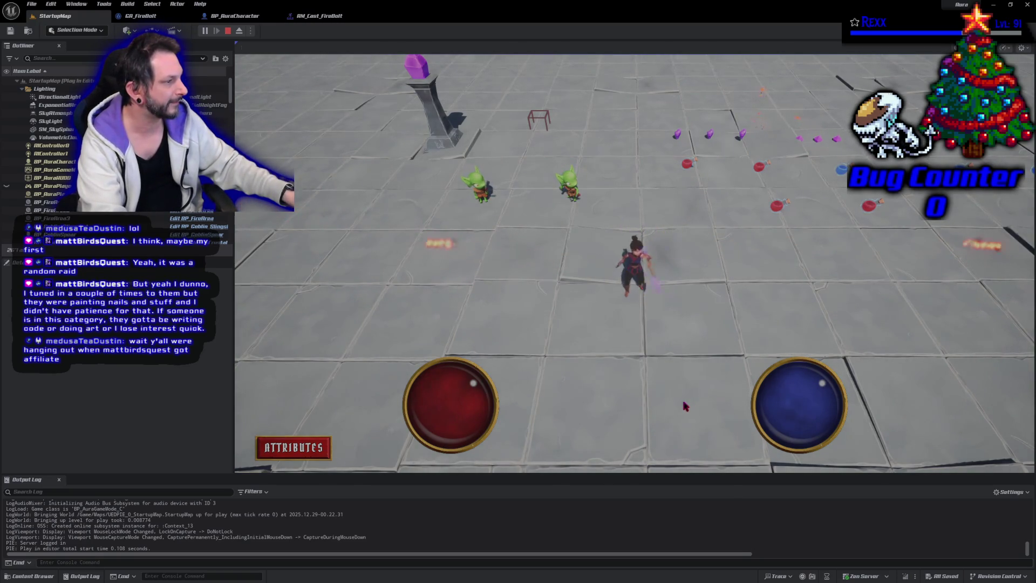
click(665, 266)
click(651, 367)
click(767, 222)
click(566, 347)
click(788, 302)
click(485, 215)
click(788, 253)
click(539, 377)
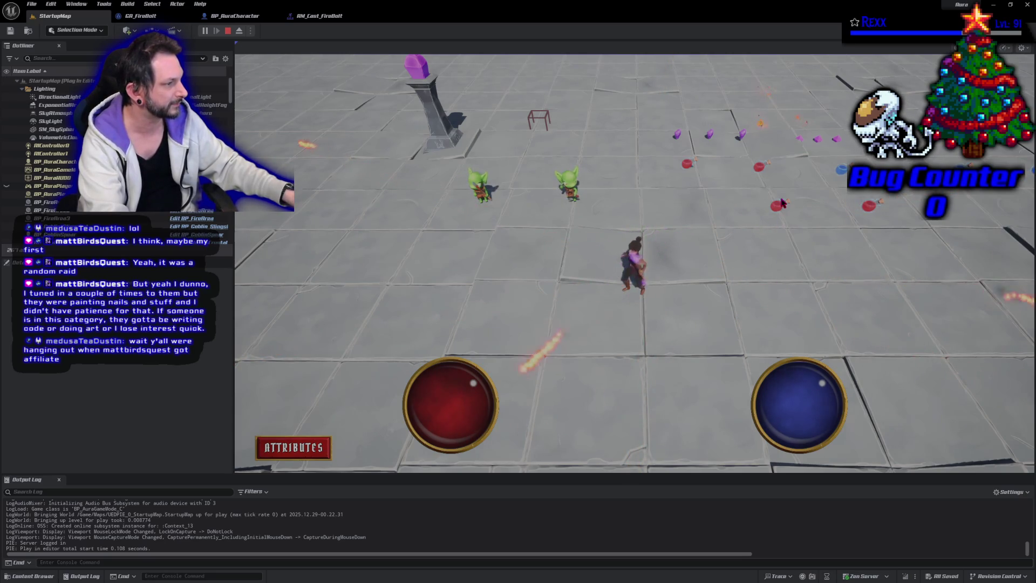
click(561, 404)
click(727, 214)
key(Escape)
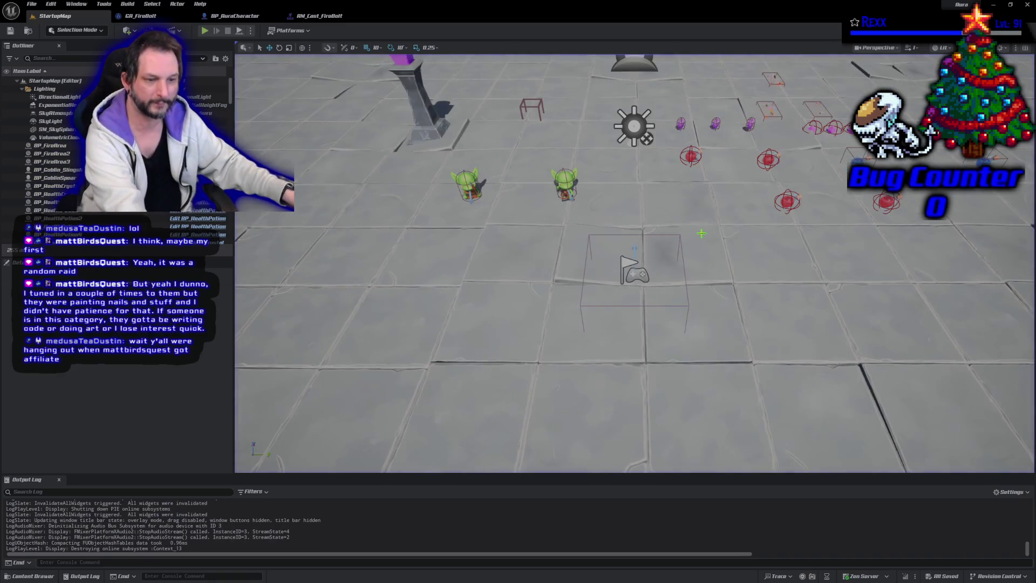
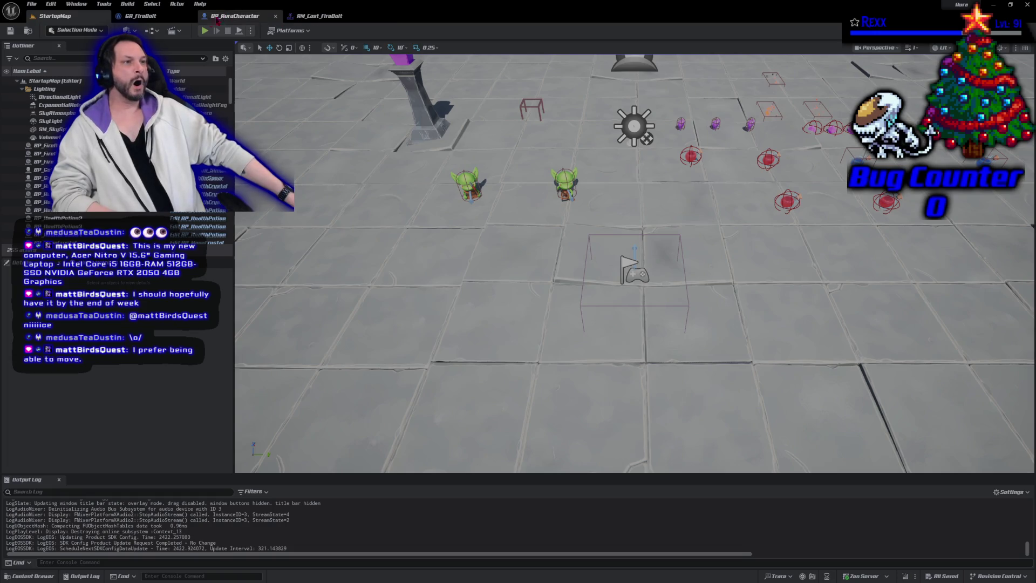
- In GA_FireBolt's event graph, refresh the Set Facing Target node
click(152, 18)
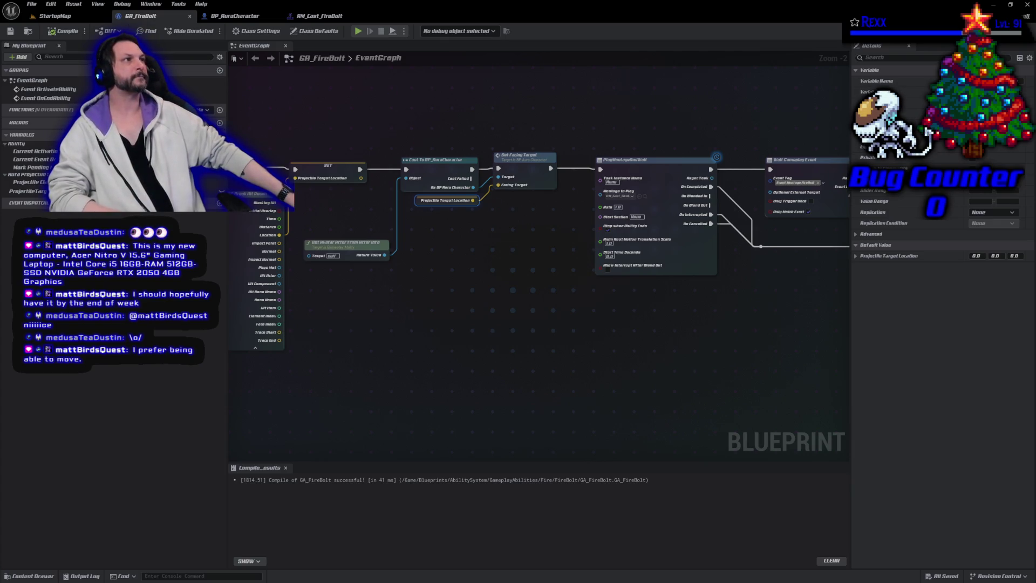
click(531, 163)
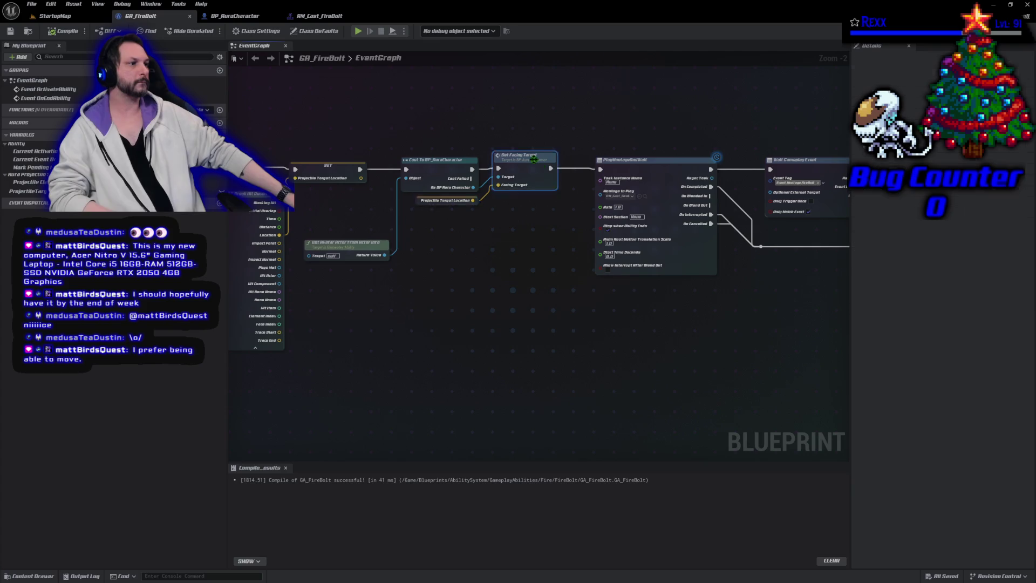
right_click(531, 163)
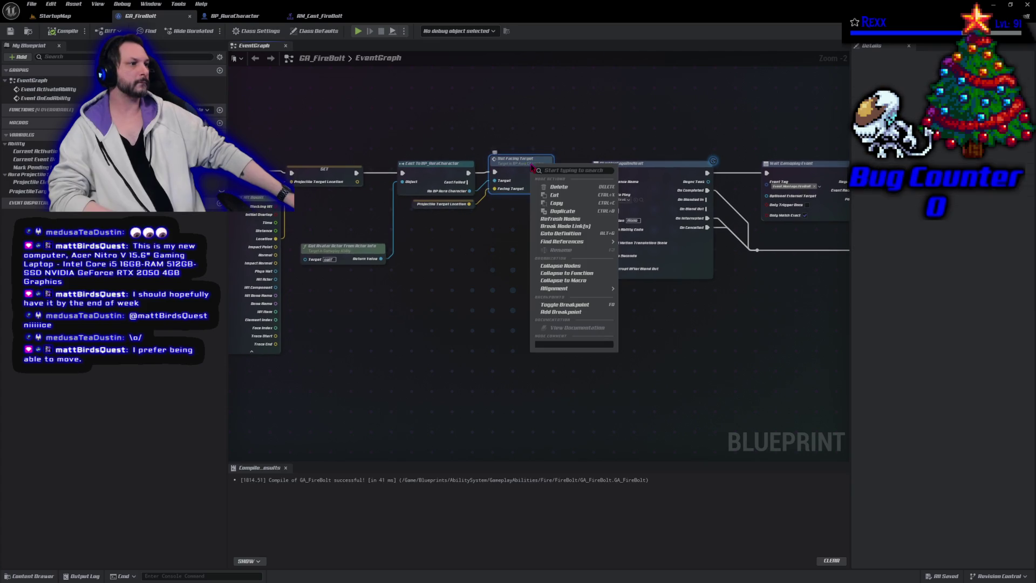
click(561, 219)
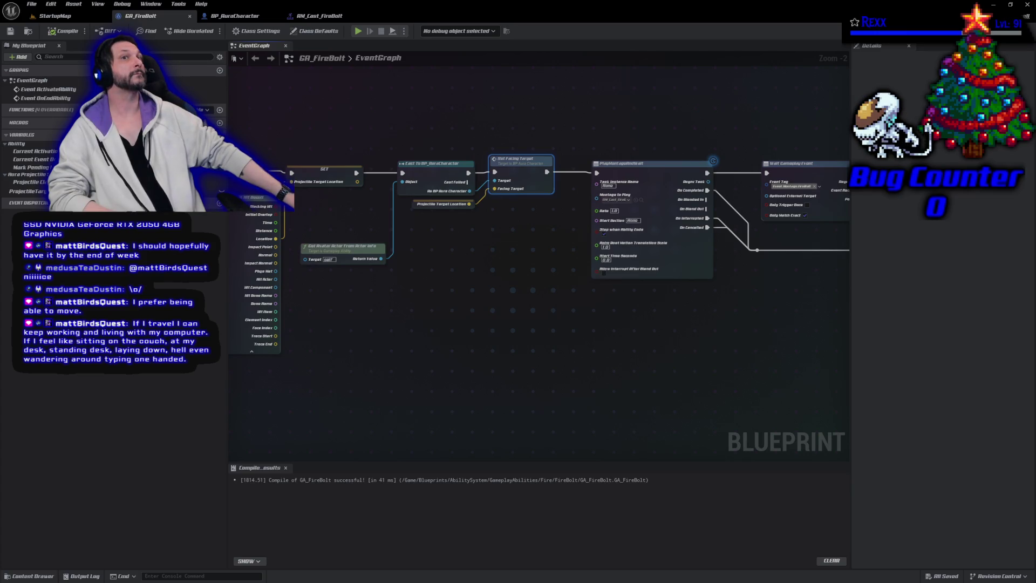
- Close the Unreal Editor window to return to Rider
click(1028, 5)
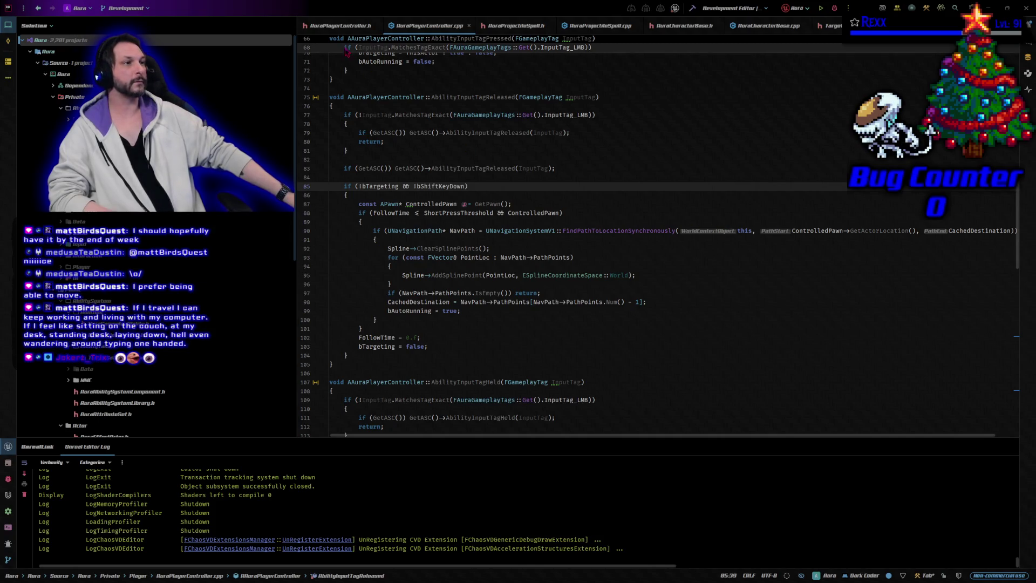
- Close all open editor tabs, including AuraPlayerController.h
click(332, 27)
right_click(330, 30)
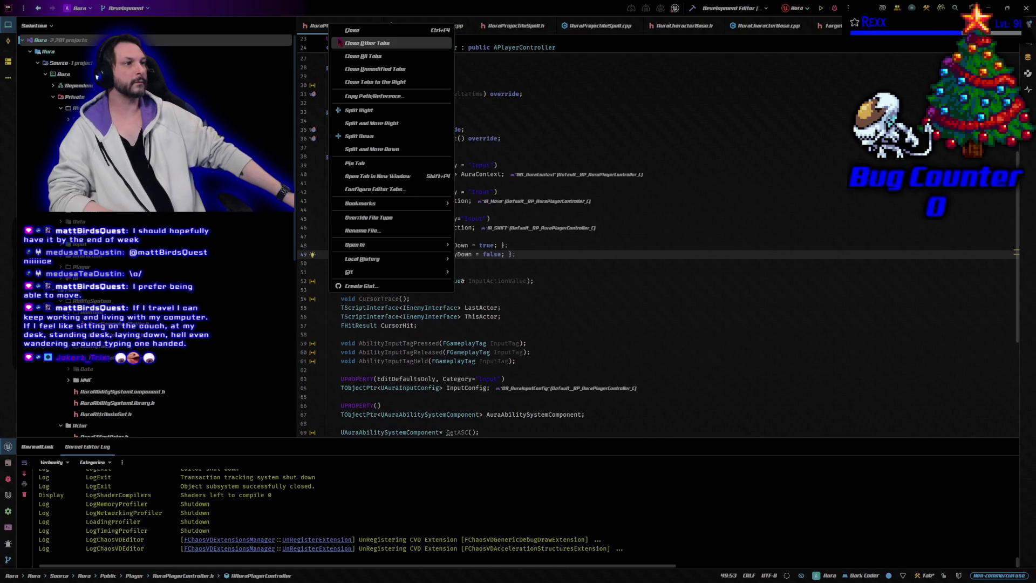
click(356, 59)
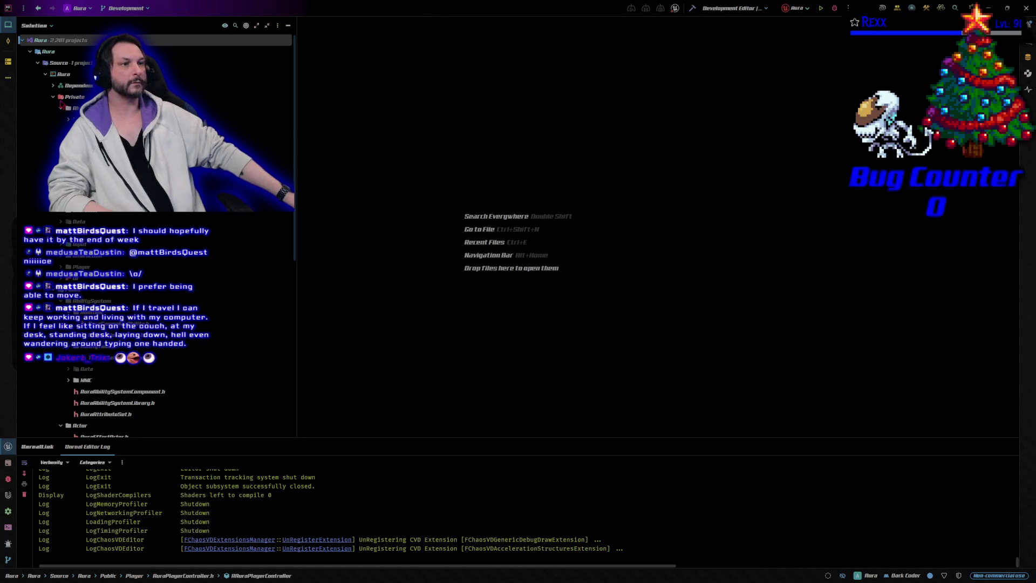
- Collapse the Private folders in the solution tree and expand the Interaction folder
click(54, 98)
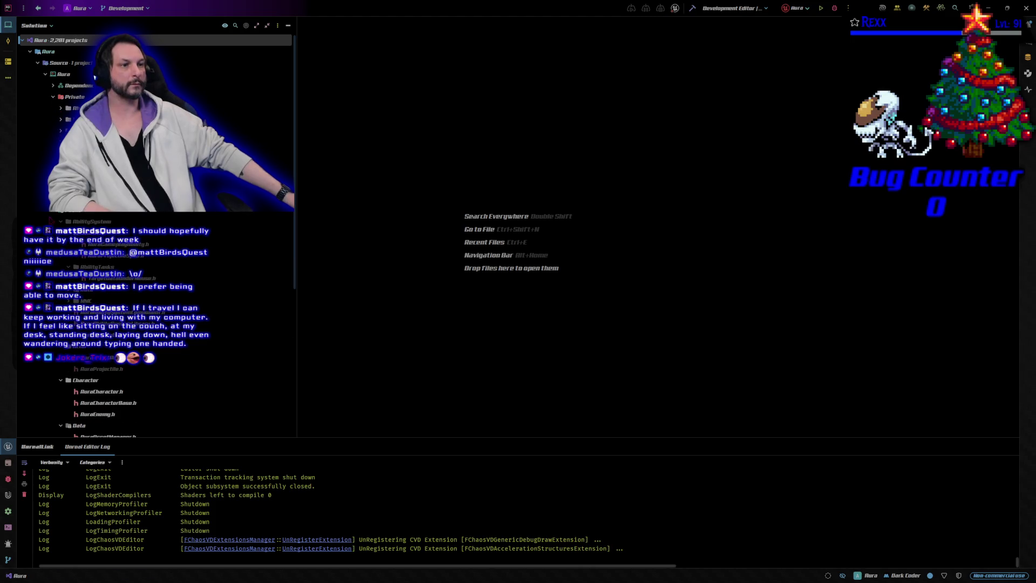
key(ctrl+minus)
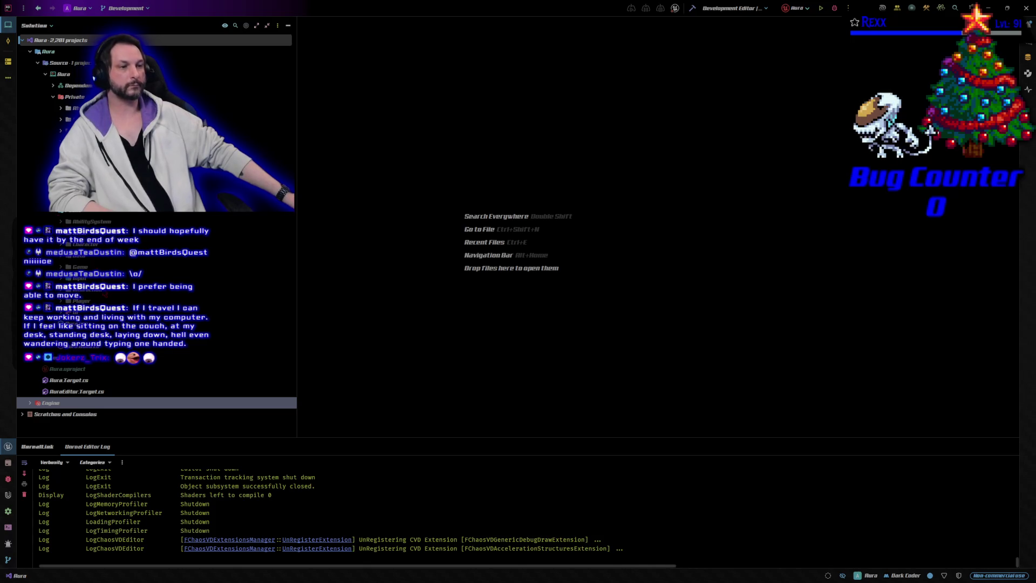
double_click(81, 289)
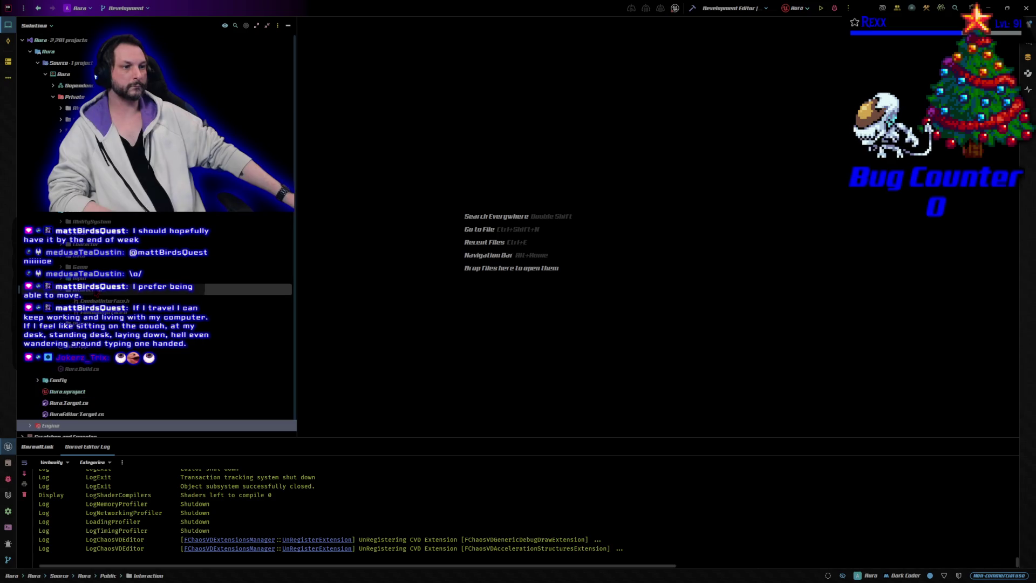
- Open CombatInterface.h and change its UINTERFACE specifiers to (MinimalAPI, BlueprintType)
double_click(102, 301)
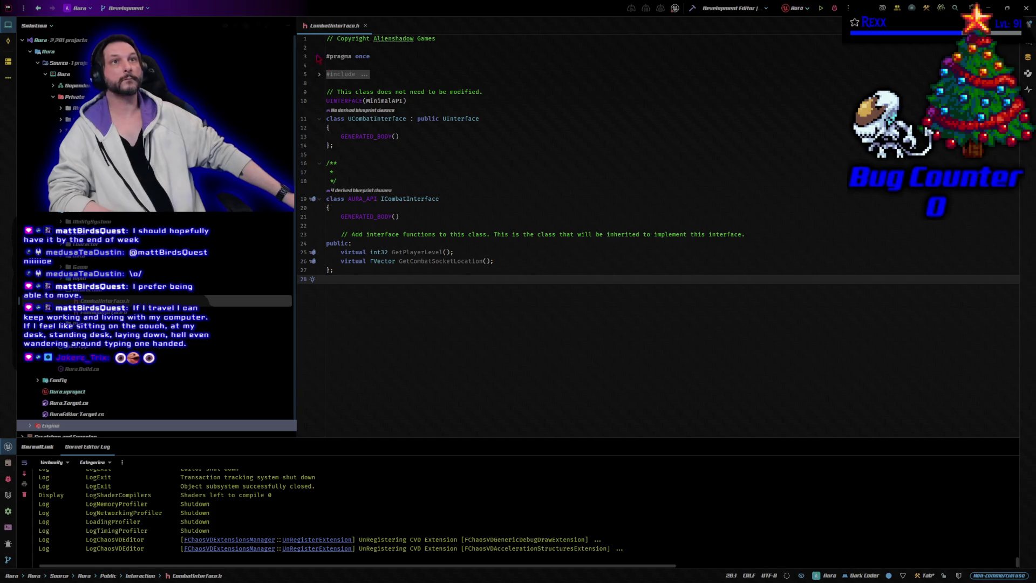
click(403, 101)
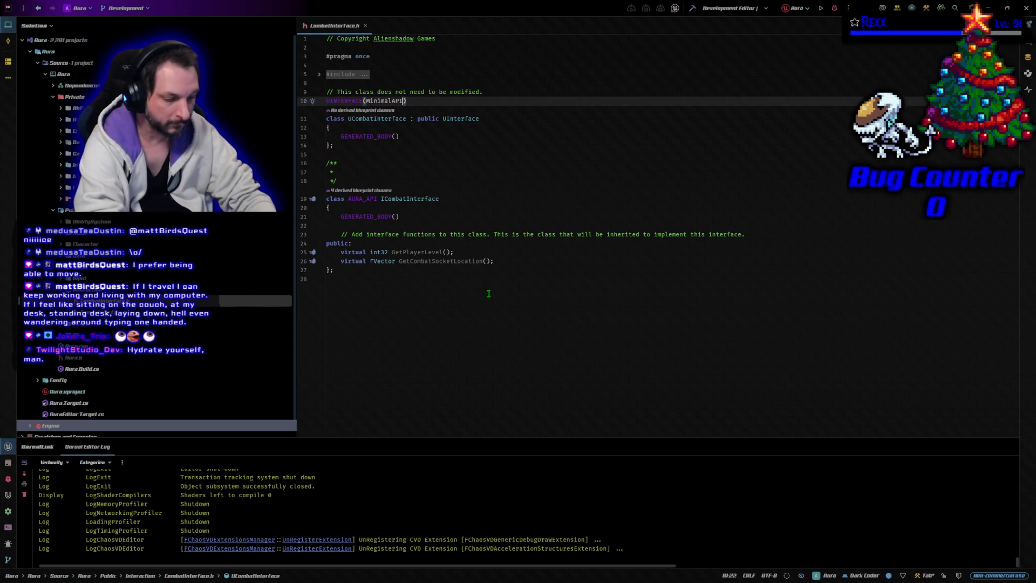
text(, Blueprint)
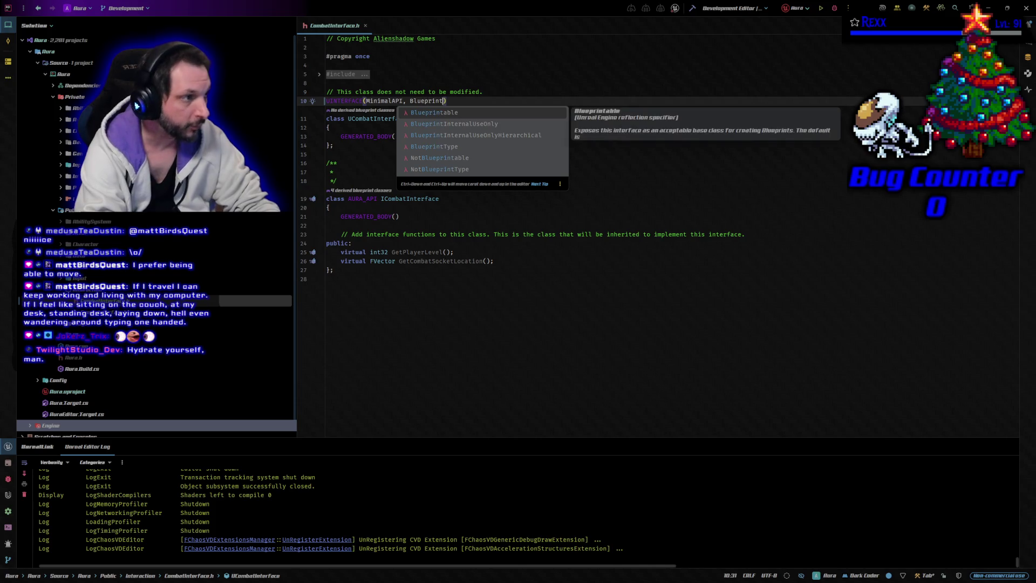
key(Down)
key(Down)
key(Down)
key(Return)
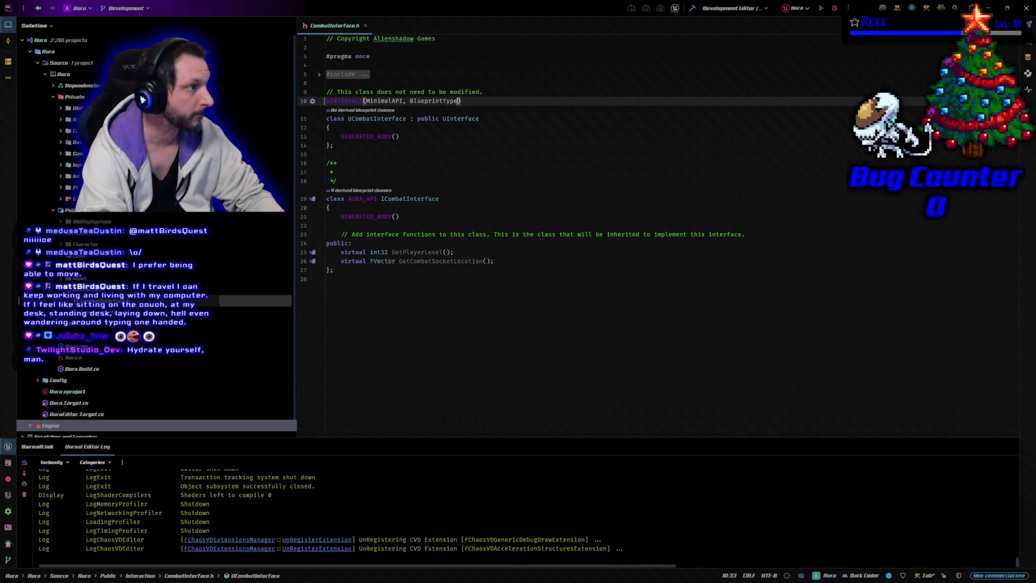
- Insert a blank line below the GetCombatSocketLocation declaration for a new function
key(Down)
key(Down)
key(Down)
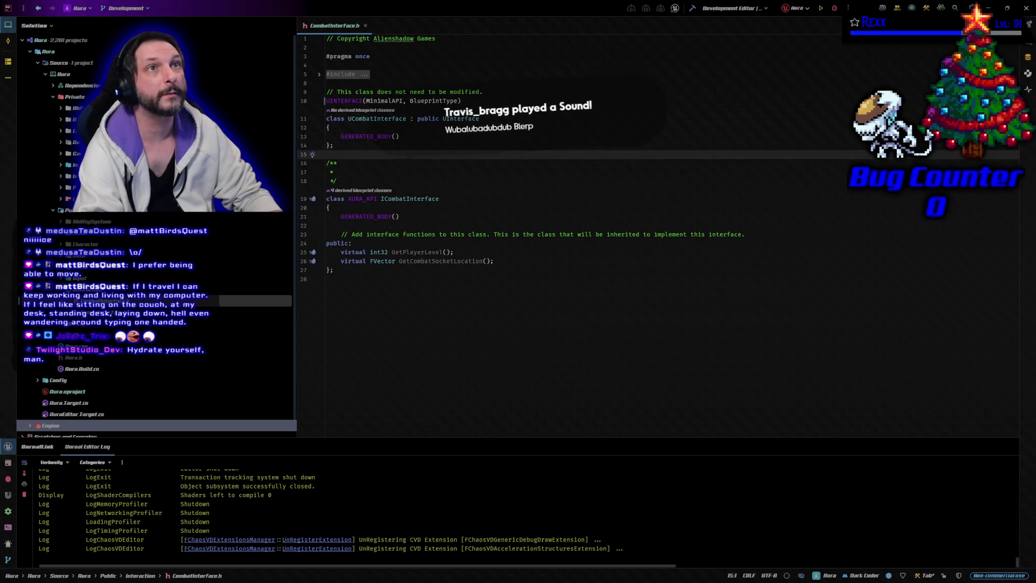
key(Down)
key(Down)
key(Down)
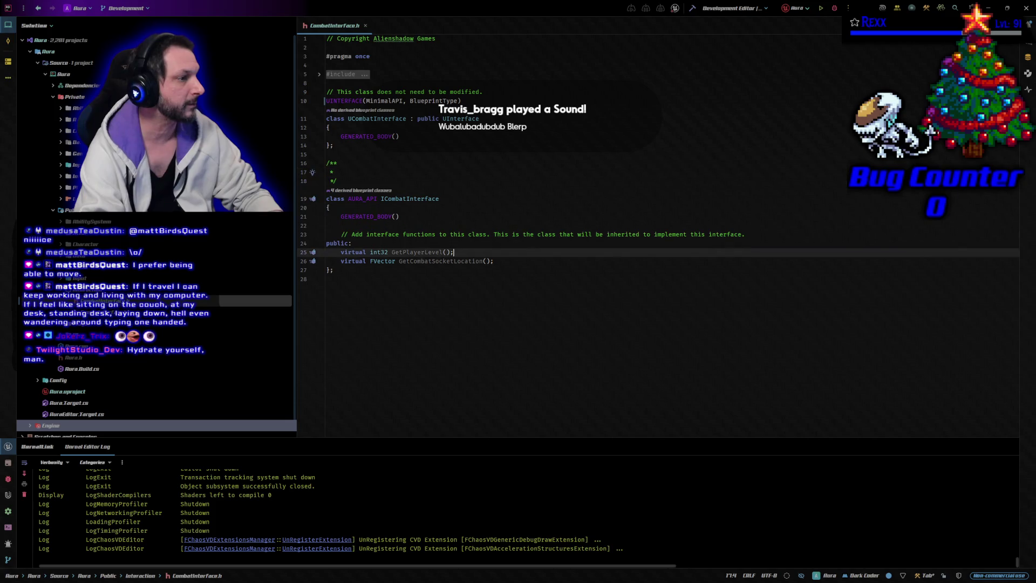
click(457, 260)
key(End)
key(Return)
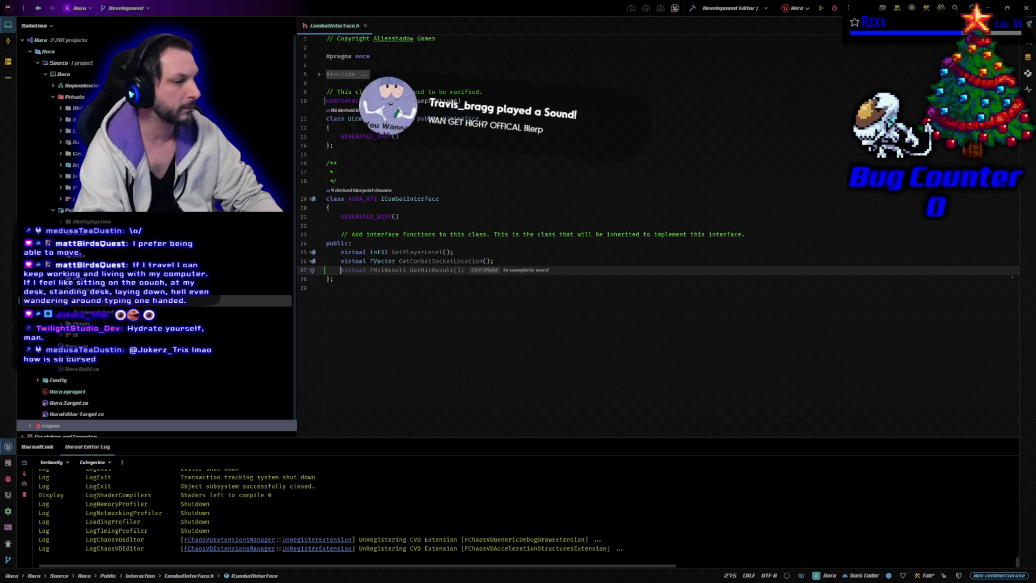
key(Return)
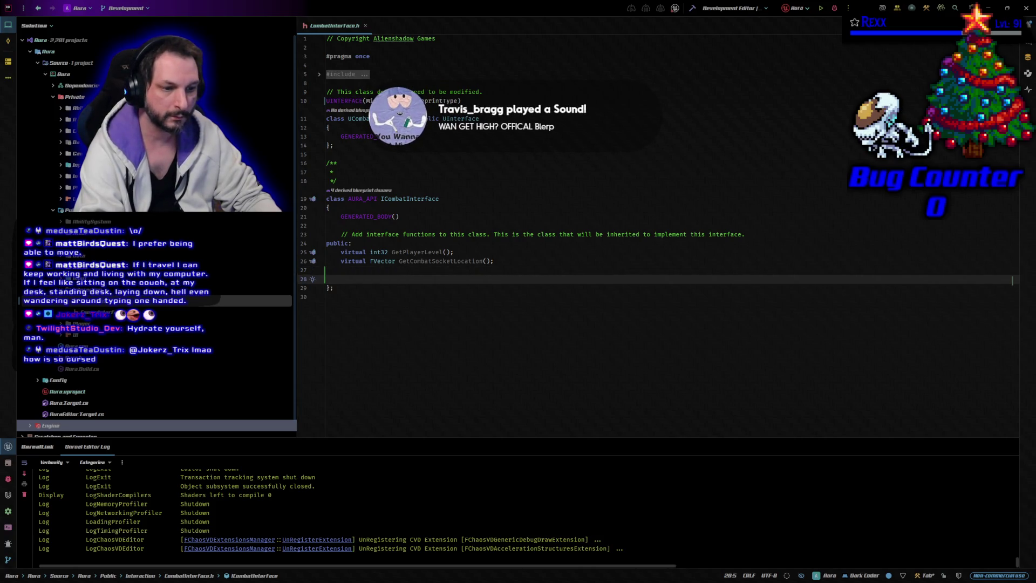